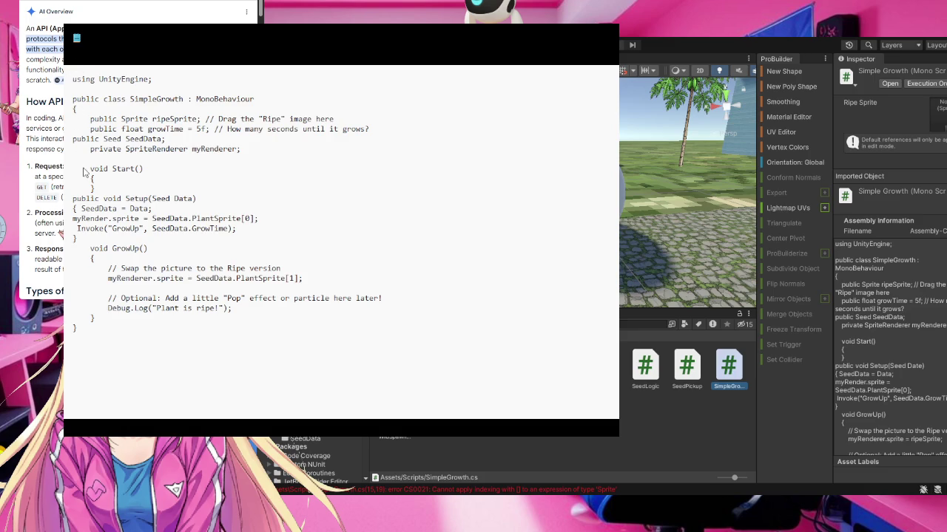
- Close the Notepad window holding SimpleGrowth.cs to get back to the Unity editor
click(607, 37)
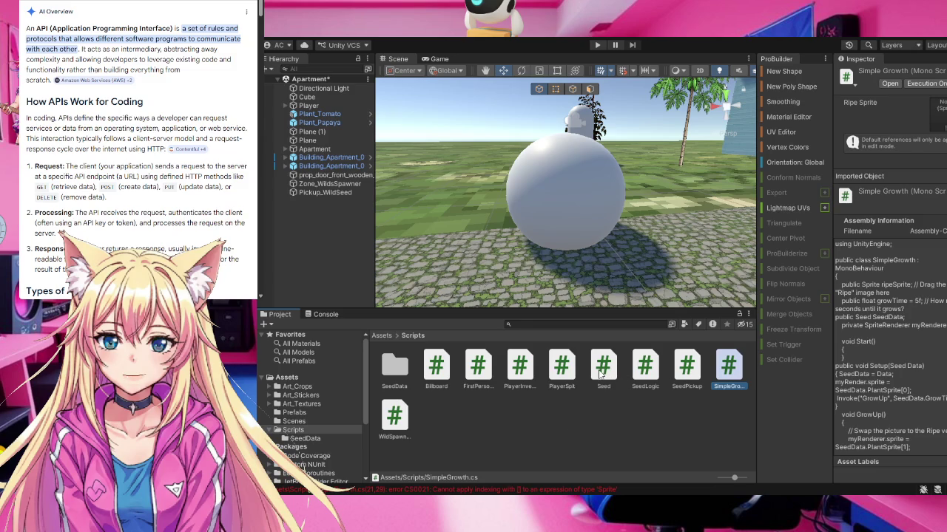
- Select the Seed script in the Scripts folder to open its code in Notepad
click(604, 374)
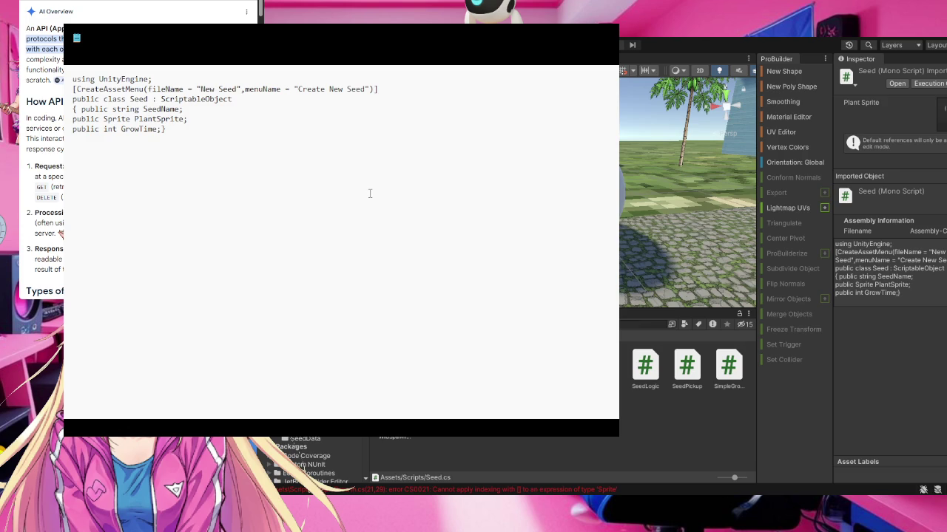
- Change PlantSprite to a Sprite[] array in Seed.cs and close Notepad
click(131, 119)
text([])
click(608, 32)
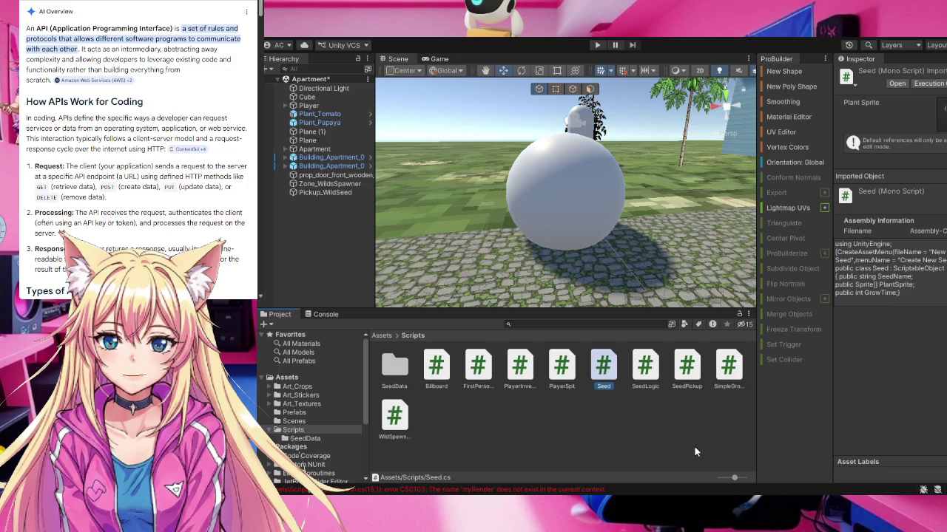
- Review the Tomato asset in SeedData (Seed Name Tomato, Grow Time 0), then return to Scripts
double_click(394, 367)
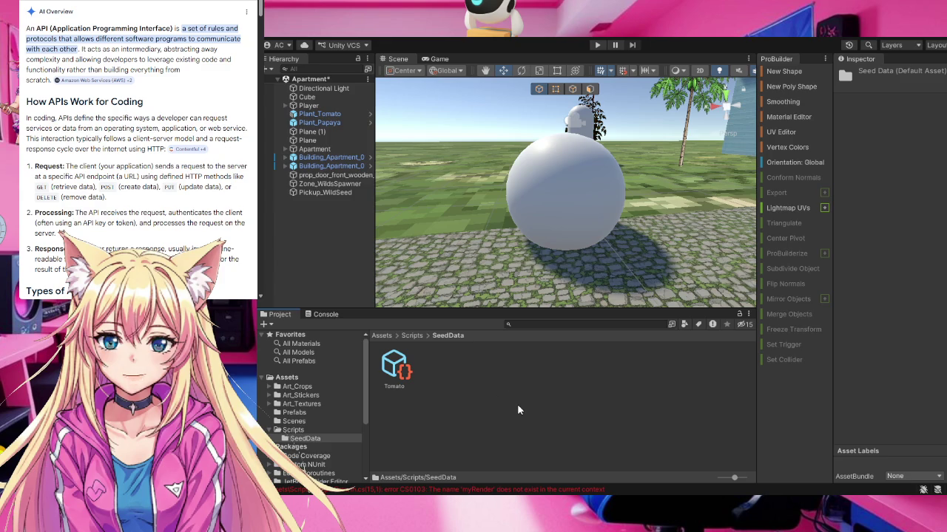
click(400, 368)
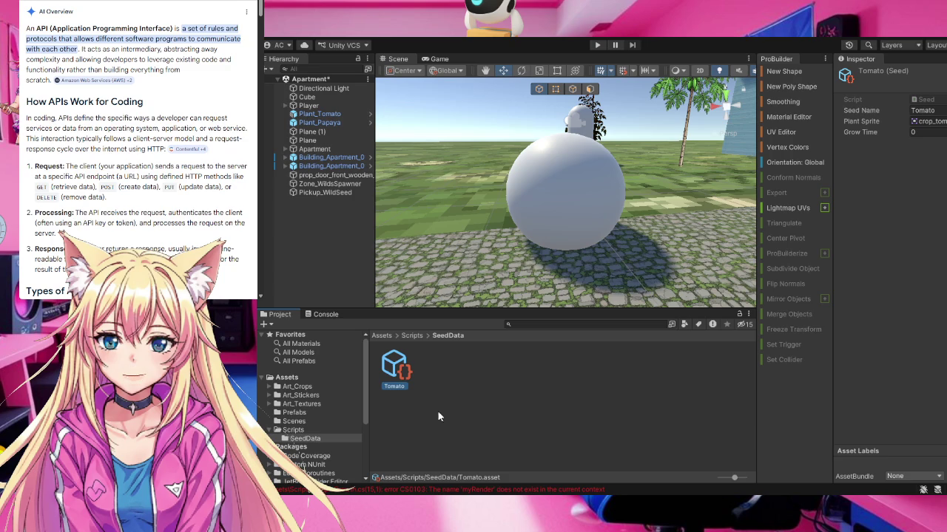
click(294, 430)
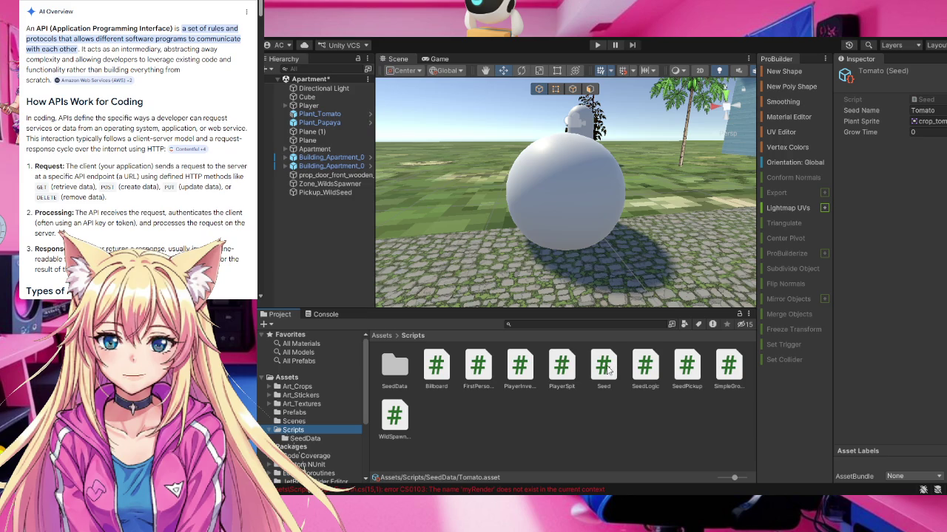
- Select the SimpleGrowth script in the Project panel to open it in Notepad
click(728, 367)
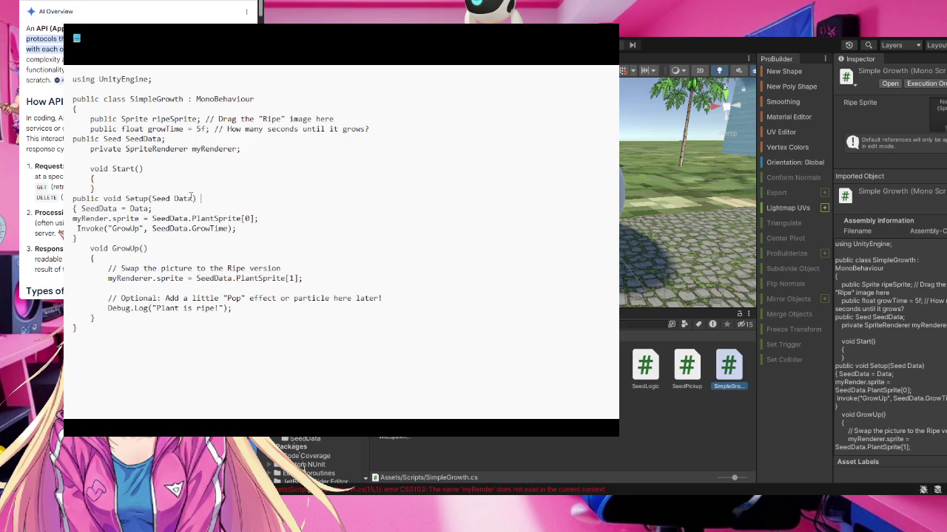
- Correct myRender to myRenderer.sprite in SimpleGrowth's Setup method and close Notepad
click(192, 196)
click(110, 219)
text(er)
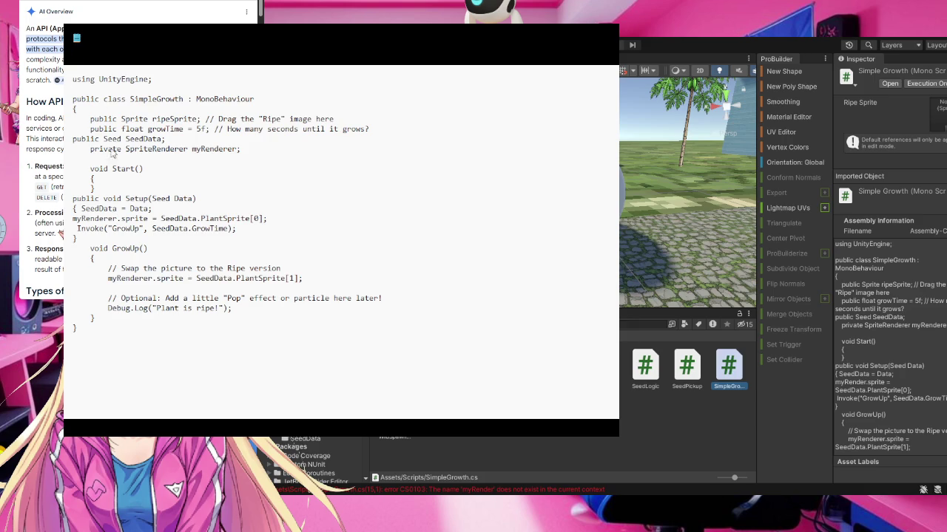
click(609, 28)
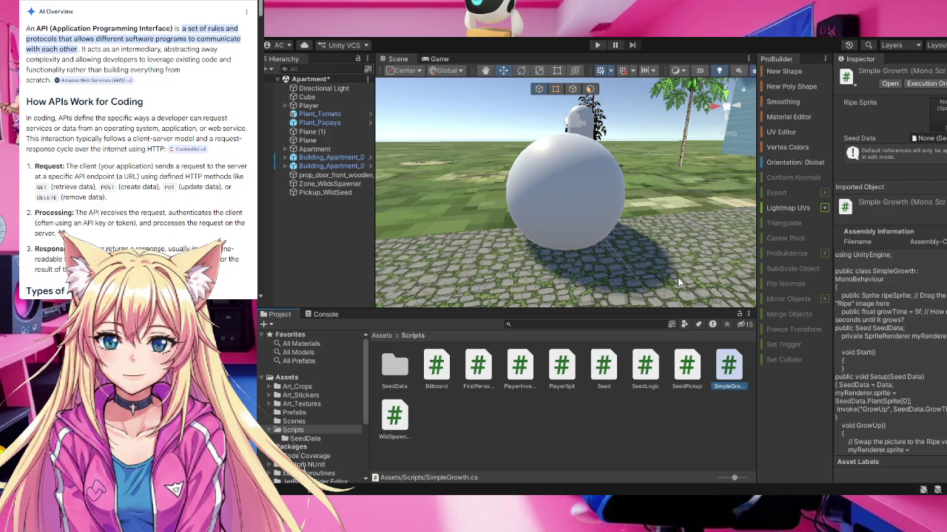
- Open the SeedData folder and show the Tomato seed asset in the Inspector
double_click(393, 373)
click(394, 373)
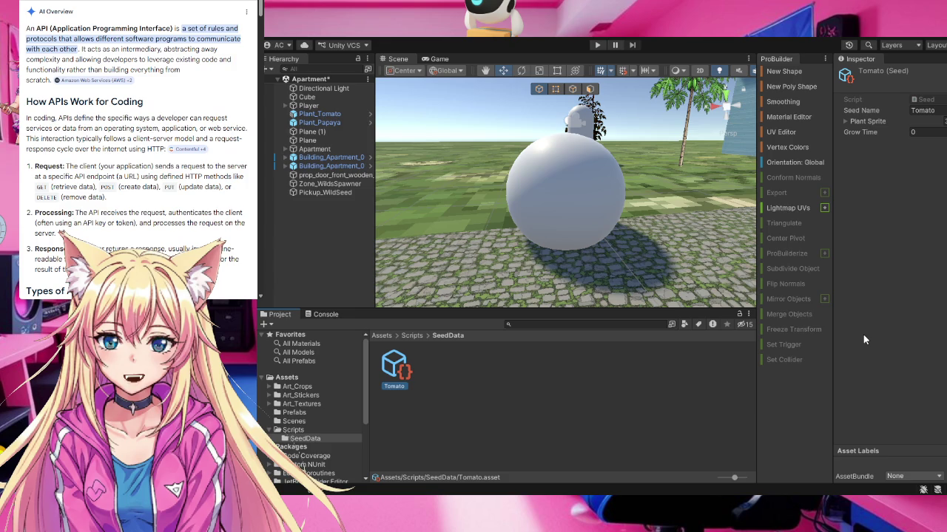
click(845, 121)
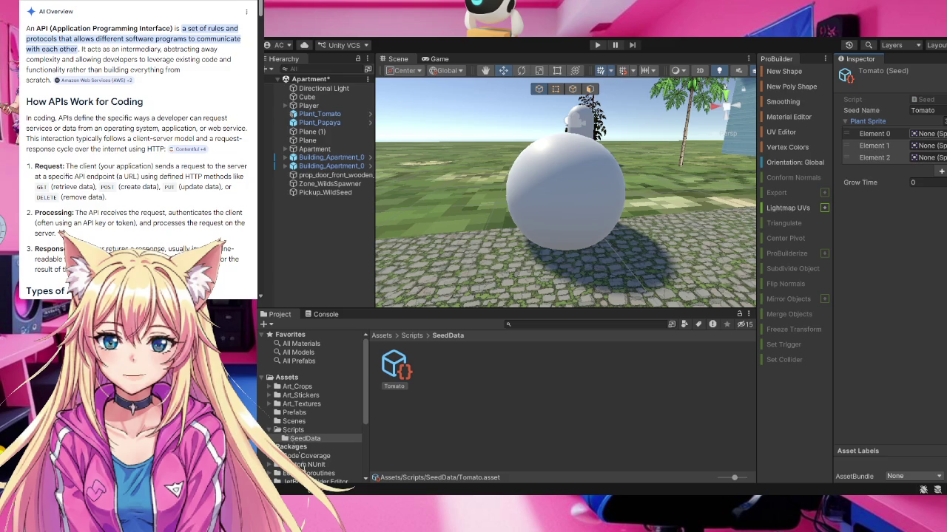
click(874, 133)
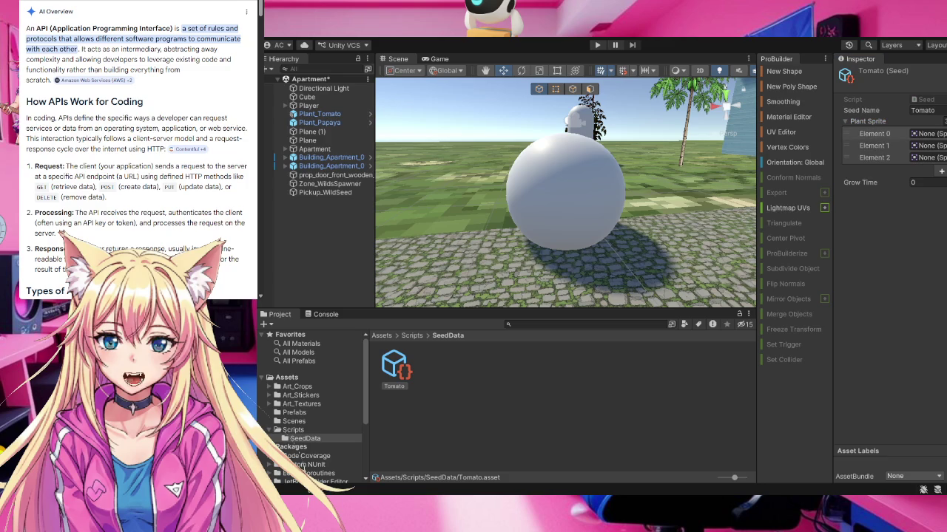
click(874, 134)
- Browse the crop sprites available in the Art_Crops folder
click(298, 388)
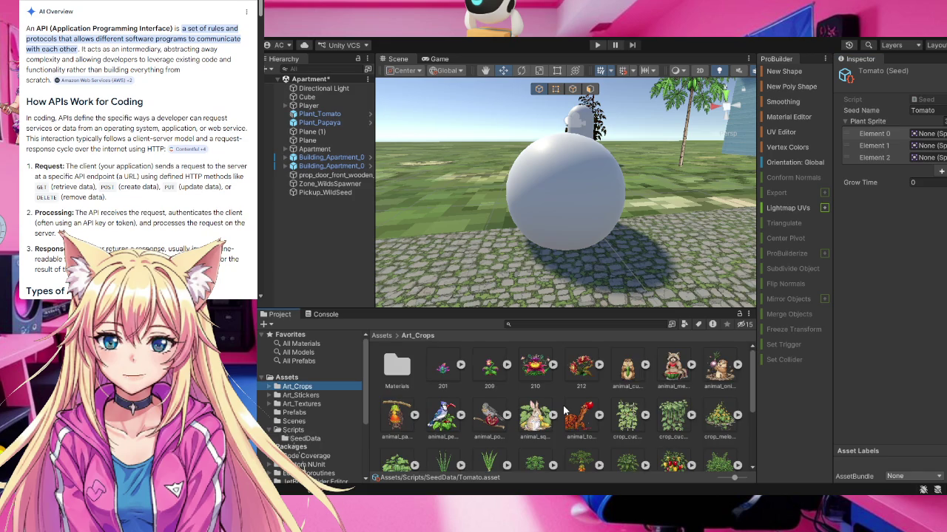
scroll(563, 405, down, 1)
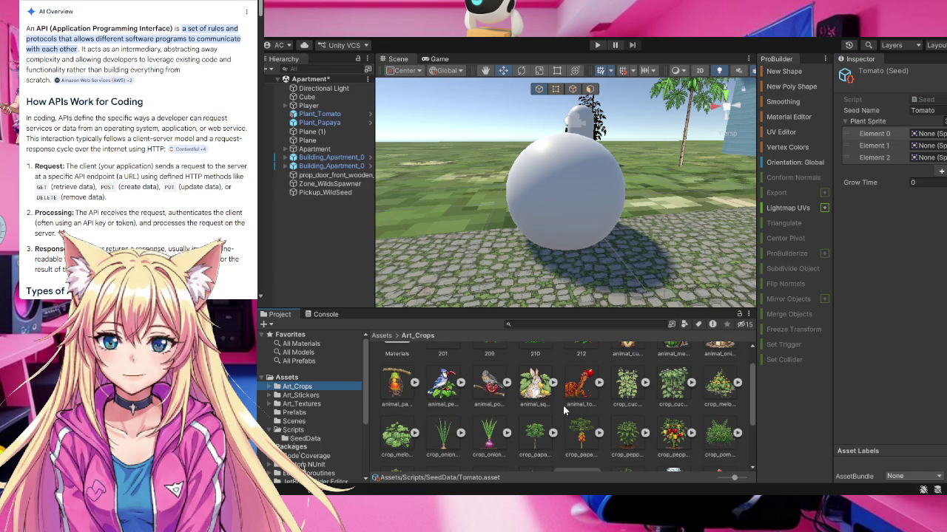
scroll(563, 404, down, 1)
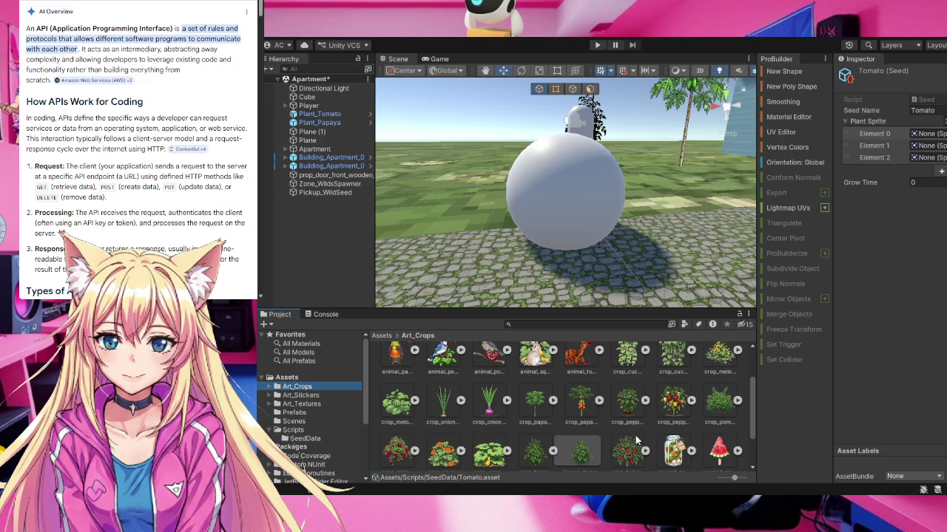
scroll(636, 438, up, 1)
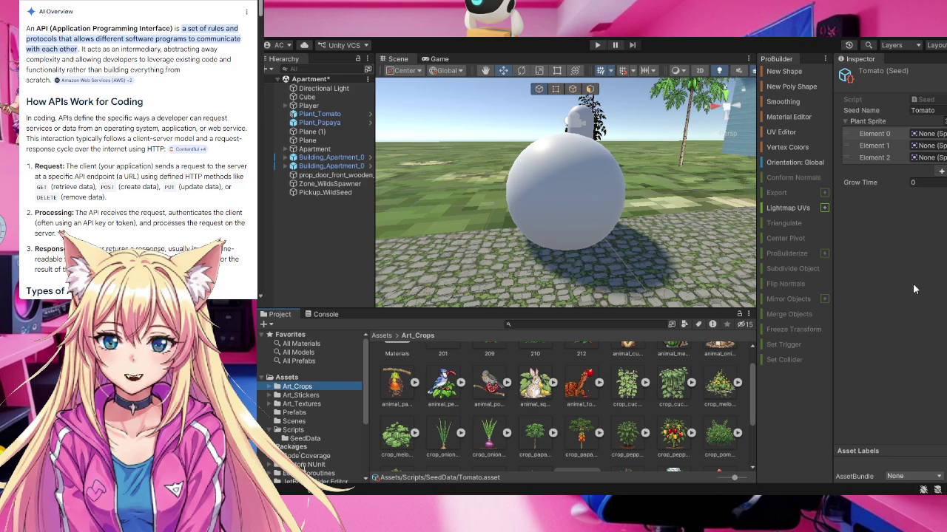
- Remove all Plant Sprite entries on Tomato and add back one empty Element 0
click(874, 133)
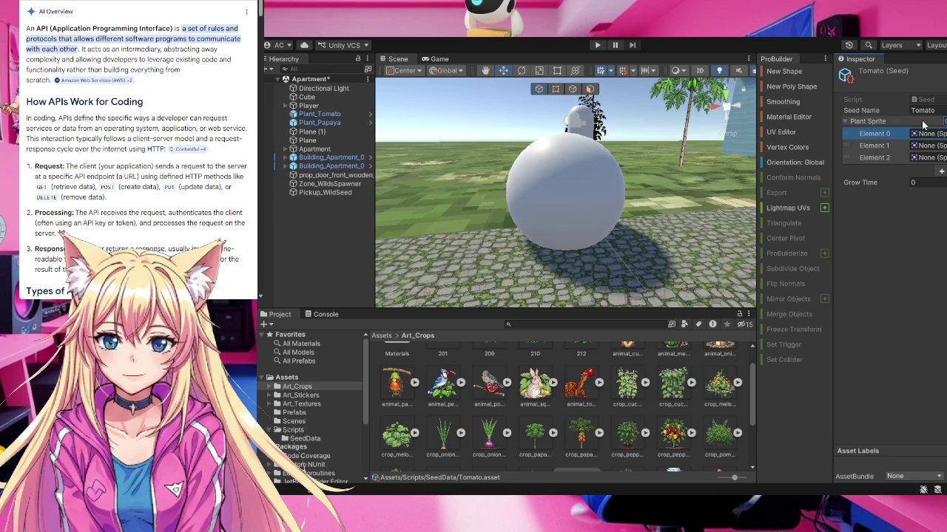
click(899, 299)
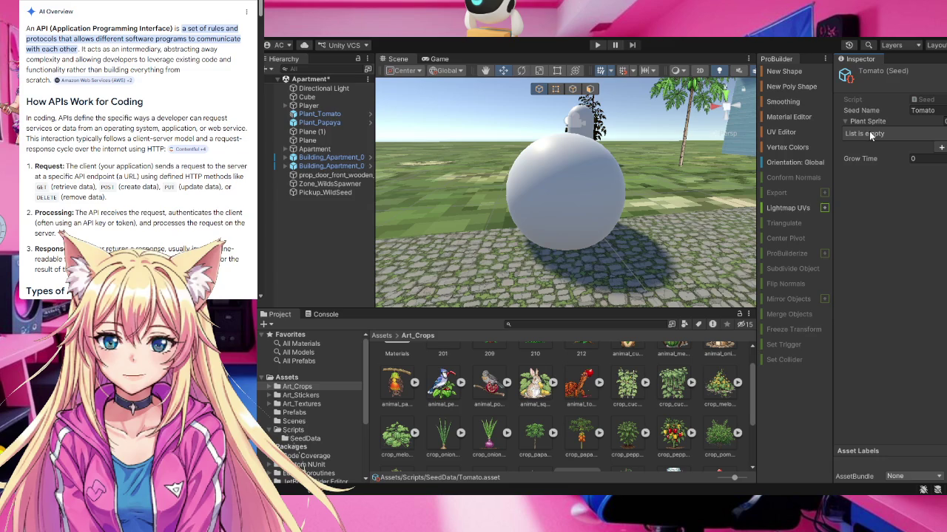
click(940, 148)
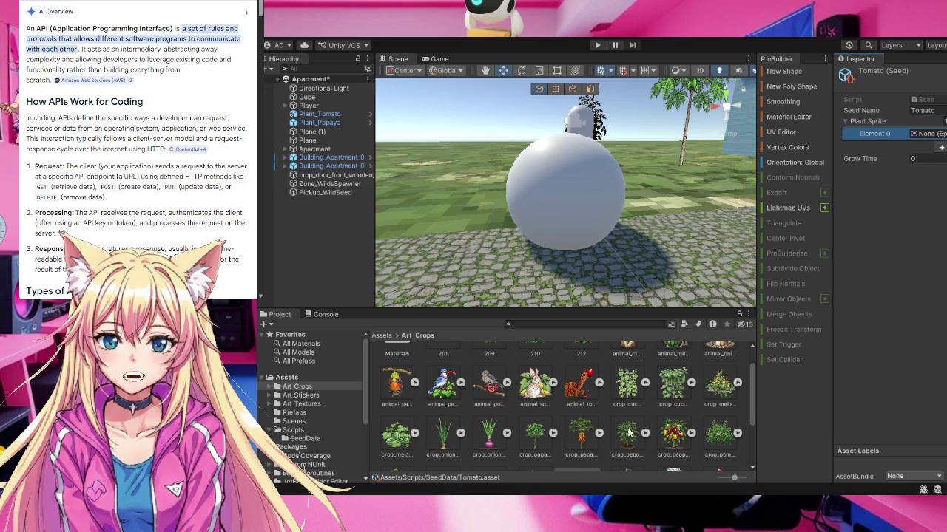
scroll(627, 440, down, 1)
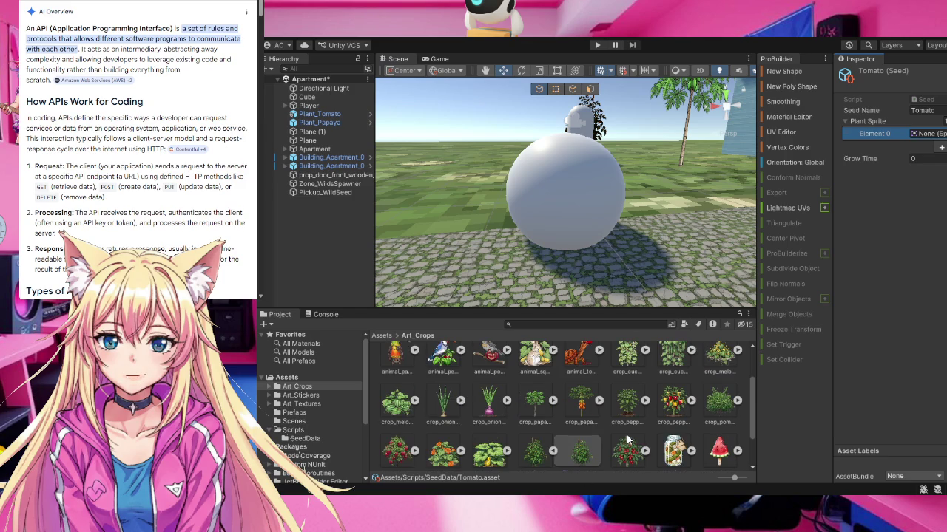
scroll(586, 452, down, 1)
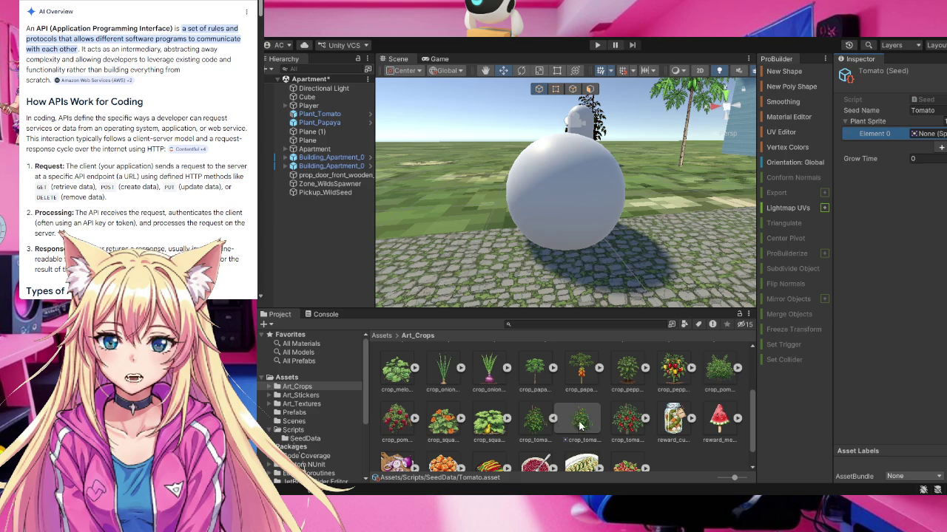
key(Delete)
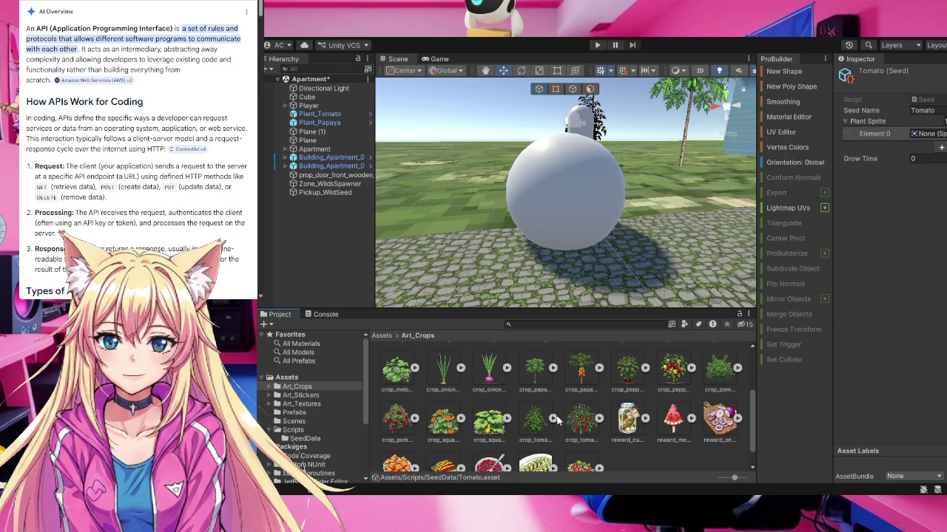
click(555, 418)
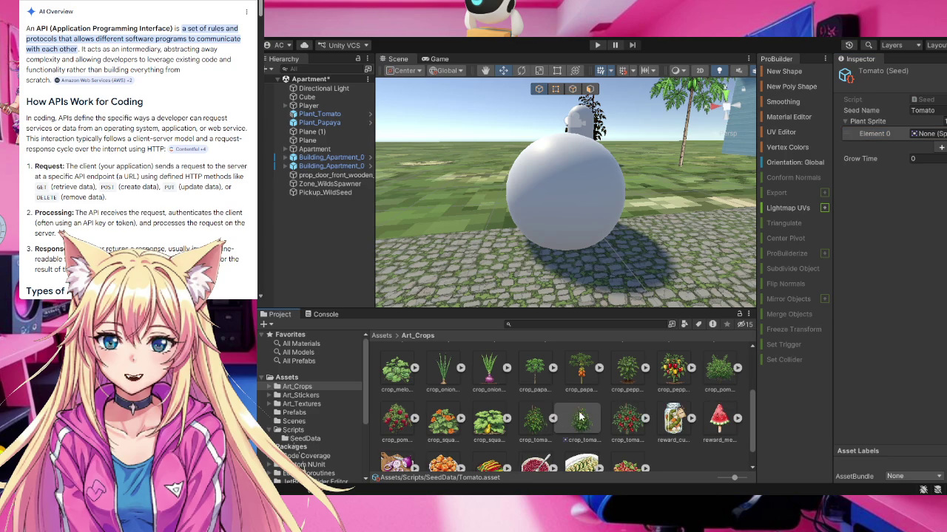
mouse_move(578, 421)
mouse_down()
mouse_move(876, 134)
mouse_move(897, 159)
mouse_move(922, 134)
mouse_up()
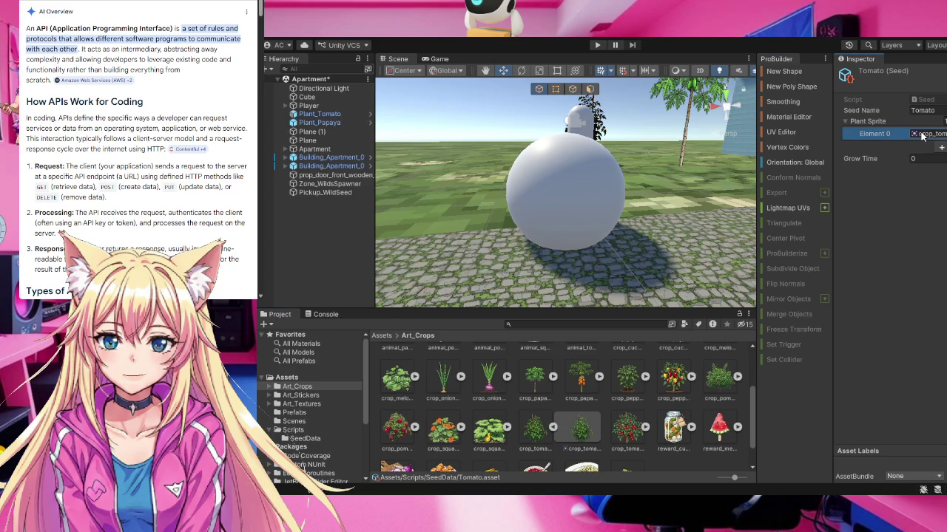
scroll(558, 400, down, 1)
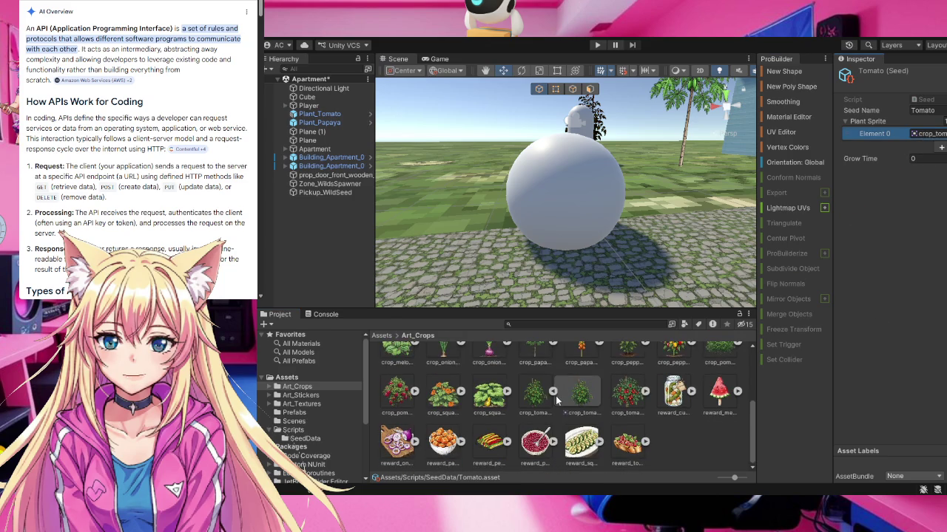
click(553, 393)
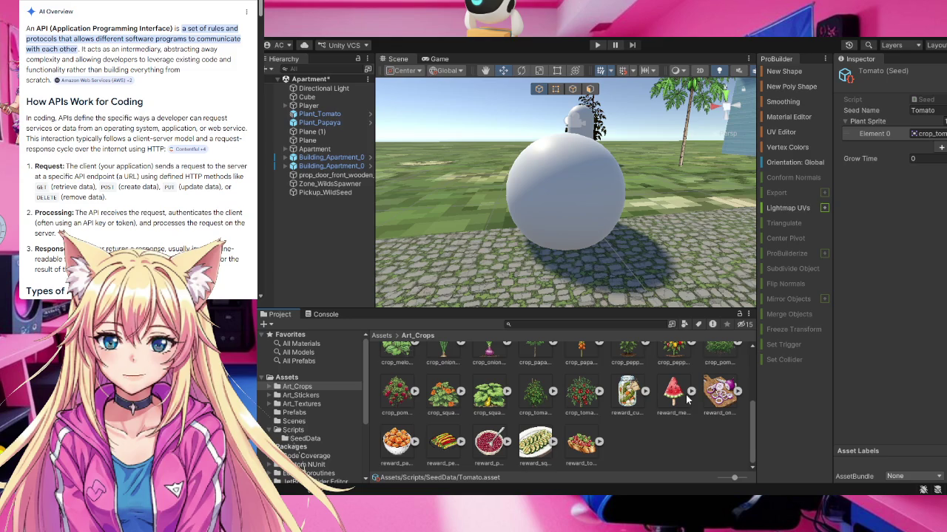
click(599, 391)
mouse_move(628, 399)
mouse_down()
mouse_move(908, 225)
mouse_move(928, 137)
mouse_up()
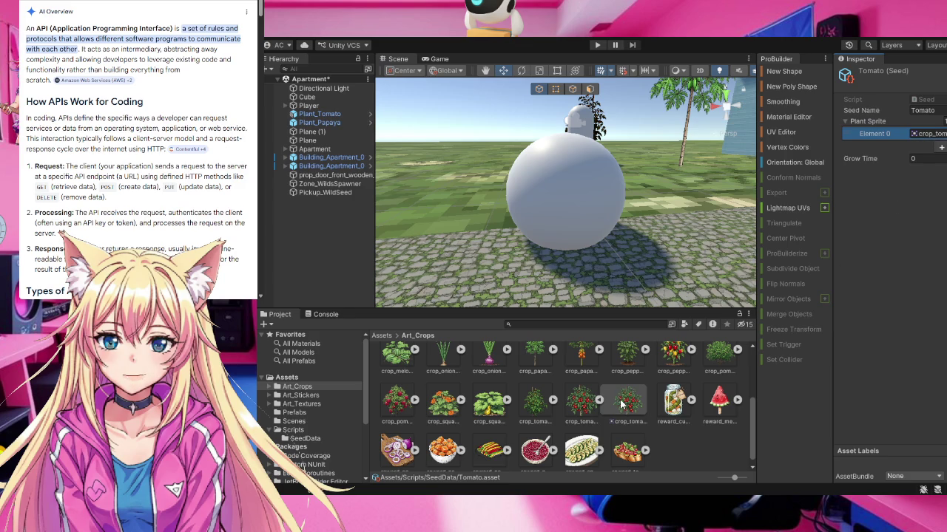
mouse_move(621, 403)
mouse_down()
mouse_move(919, 169)
mouse_move(923, 98)
mouse_move(887, 70)
mouse_move(861, 62)
mouse_move(856, 121)
mouse_up()
- Duplicate Element 0, then set the Plant Sprite list size to 0 to empty it
key(ctrl+d)
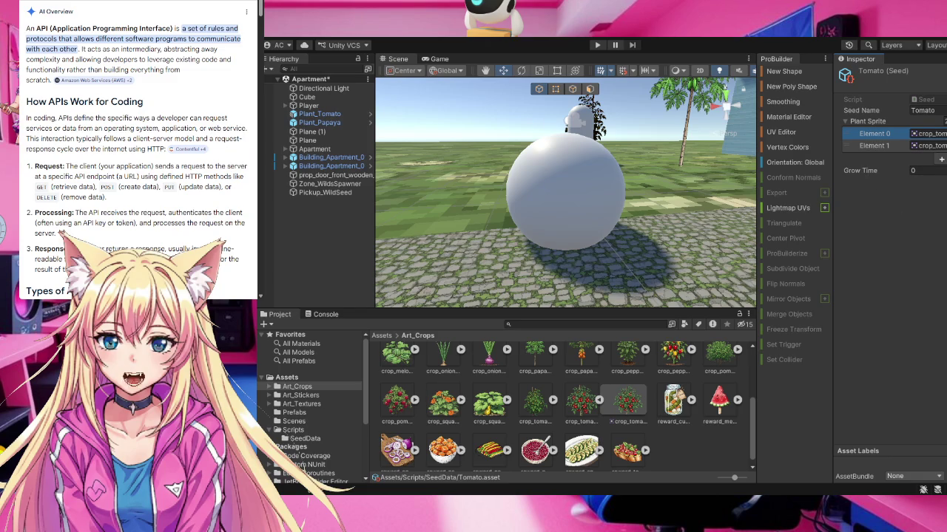
text(0)
key(Return)
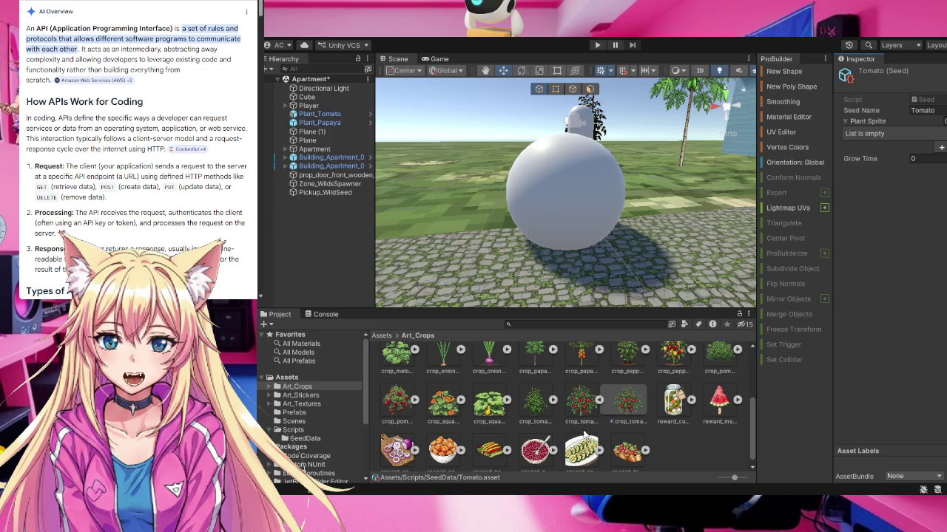
click(599, 400)
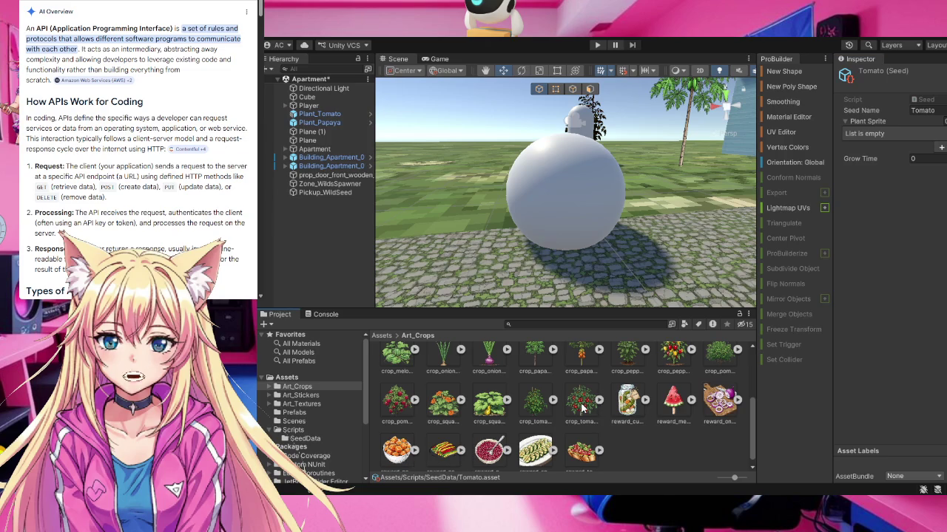
click(538, 403)
mouse_move(538, 403)
mouse_down()
mouse_move(543, 374)
mouse_move(565, 361)
mouse_move(589, 382)
mouse_move(521, 379)
mouse_move(488, 359)
mouse_move(706, 428)
mouse_move(613, 398)
mouse_move(500, 395)
mouse_move(739, 370)
mouse_move(835, 312)
mouse_move(845, 340)
mouse_move(797, 247)
mouse_move(751, 384)
mouse_move(740, 239)
mouse_move(801, 305)
mouse_move(894, 264)
mouse_move(906, 270)
mouse_move(891, 222)
mouse_move(887, 235)
mouse_move(860, 236)
mouse_move(874, 134)
mouse_move(870, 268)
mouse_move(882, 252)
mouse_move(832, 320)
mouse_move(847, 308)
mouse_move(609, 465)
mouse_move(582, 447)
mouse_up()
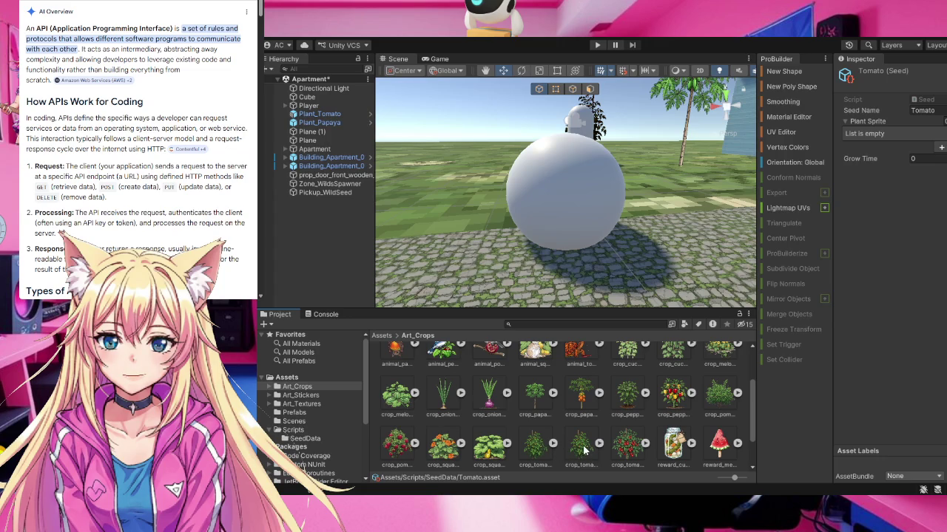
- Delete the stray crop_tomato_growth 1 image and select both tomato crop sprites
click(582, 447)
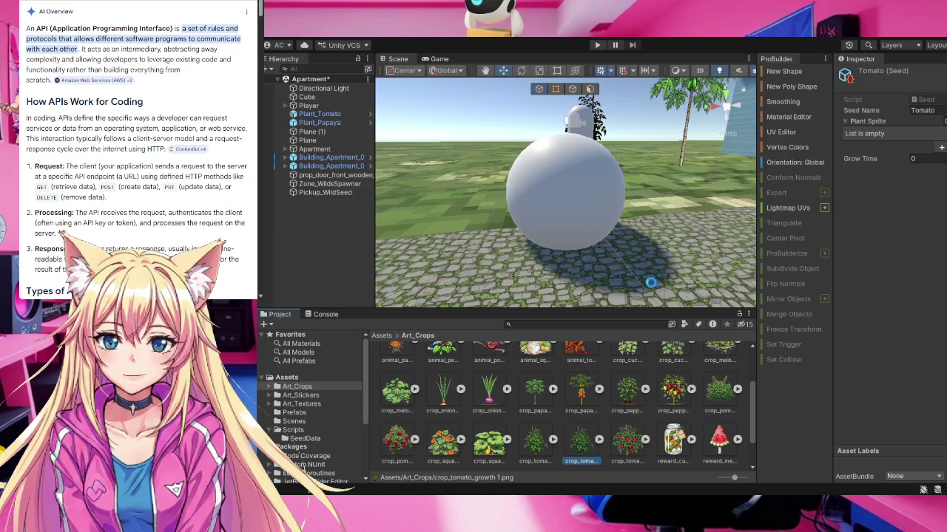
key(Delete)
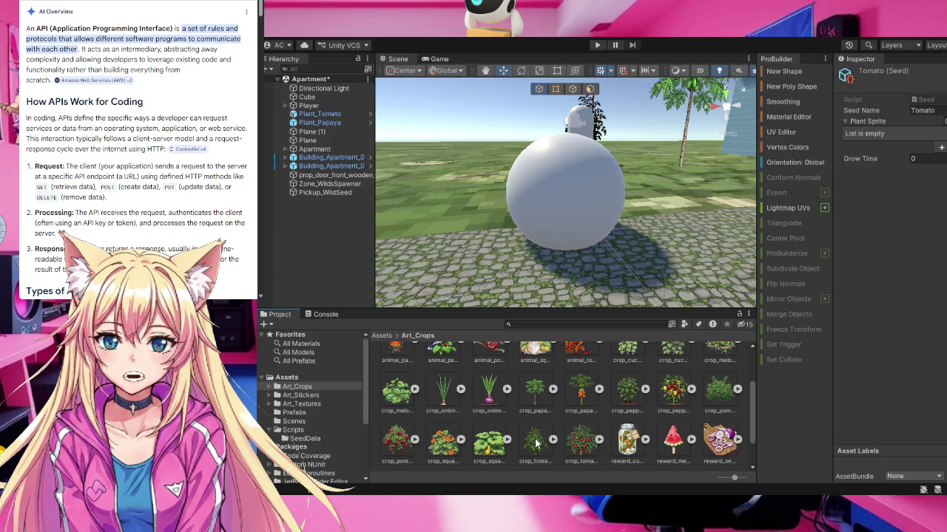
click(551, 440)
ctrl+click(580, 441)
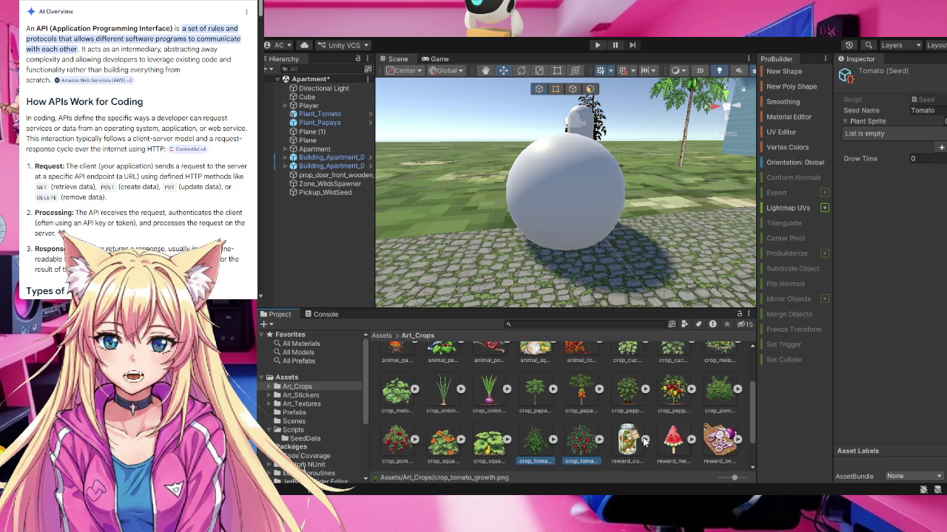
- Fill the Plant Sprite list with crop_tomato_growth first and crop_tomato_ripe second
mouse_move(582, 447)
mouse_down()
mouse_move(703, 310)
mouse_move(877, 148)
mouse_move(880, 123)
mouse_up()
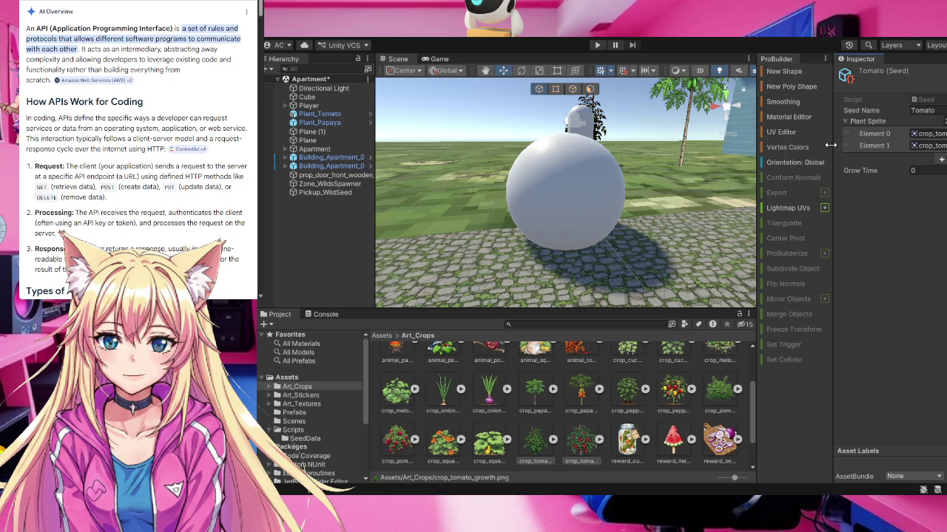
drag(834, 145, 788, 145)
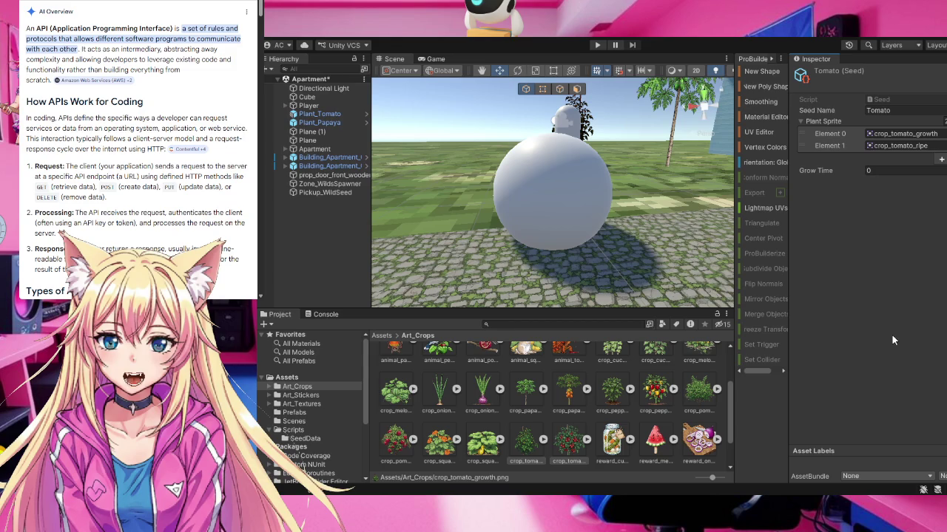
mouse_move(802, 146)
mouse_down()
mouse_move(805, 132)
mouse_move(805, 151)
mouse_up()
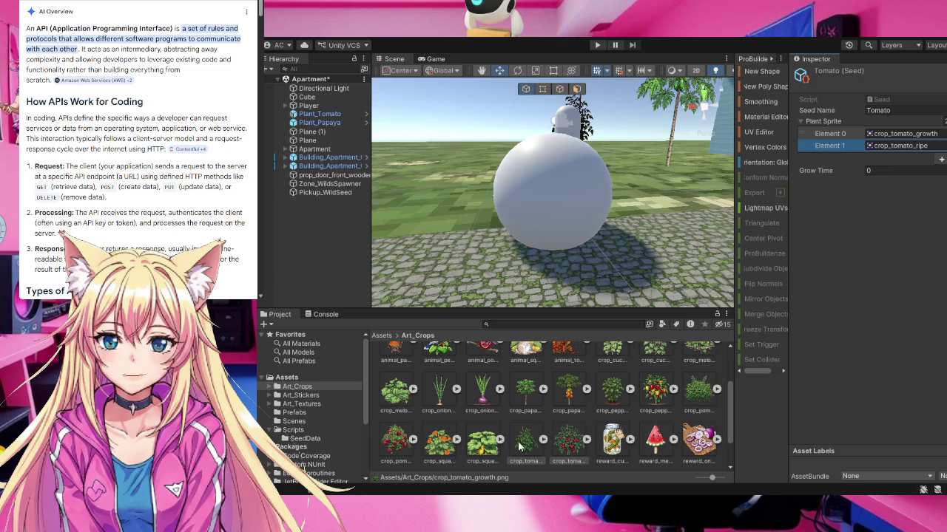
- Select the Tomato asset in the SeedData folder and set its Grow Time to 5
click(301, 440)
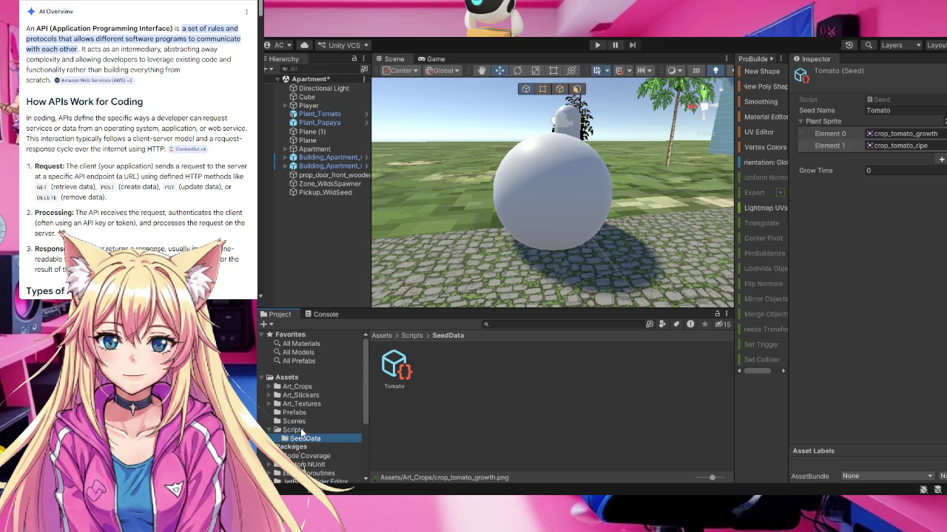
click(301, 432)
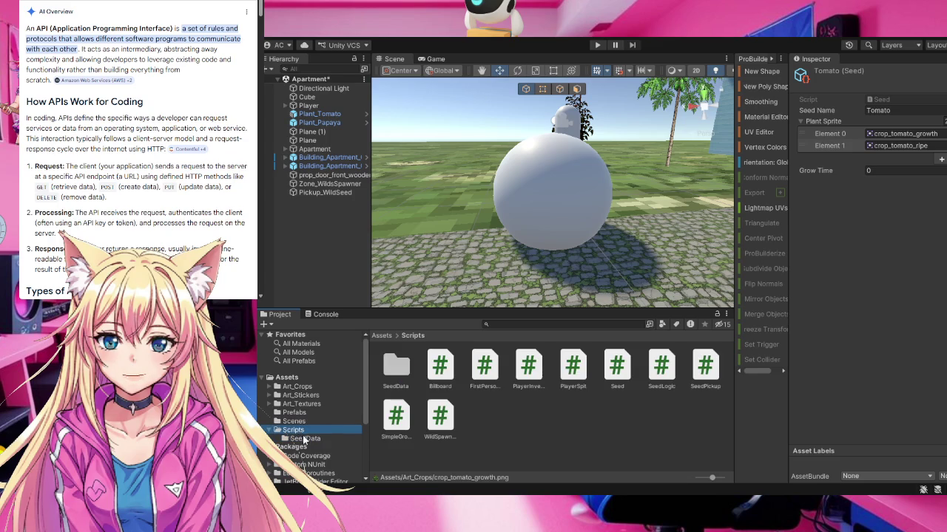
click(305, 440)
click(393, 370)
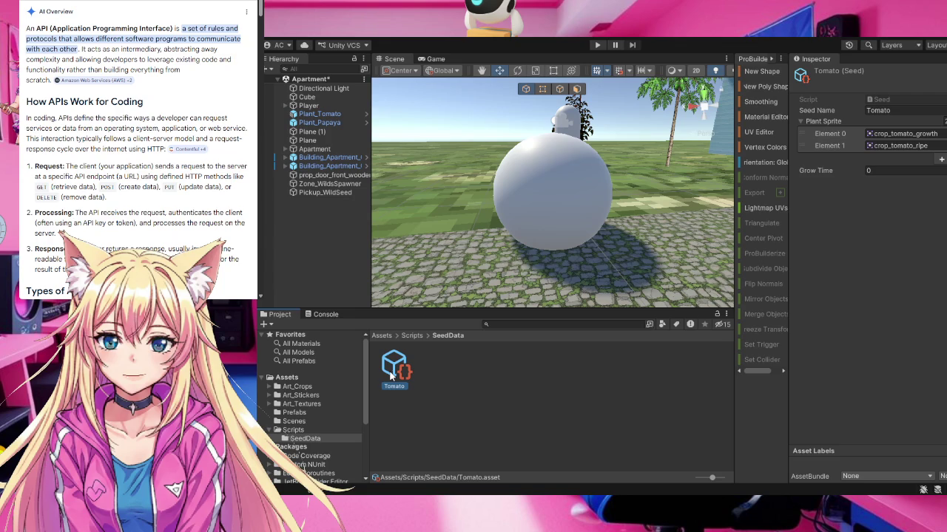
click(879, 170)
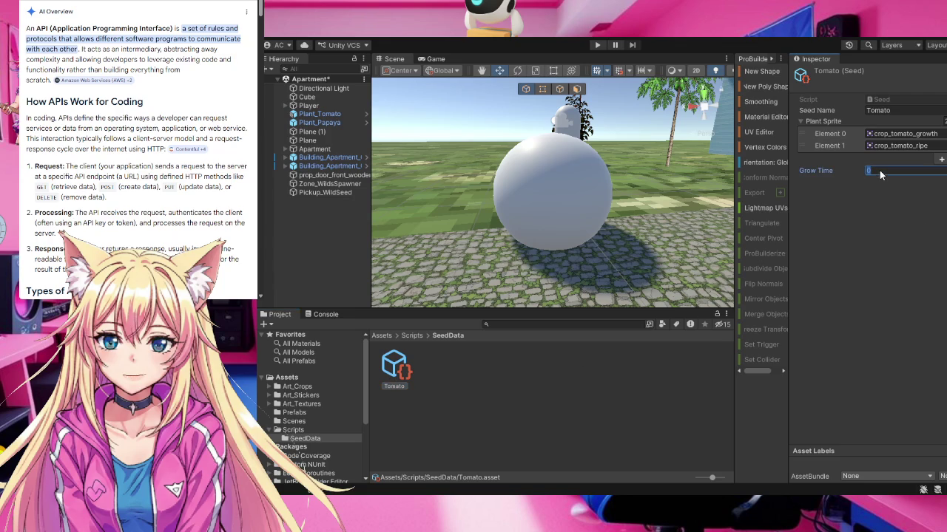
text(5)
key(Return)
- Open the SeedLogic script from the Scripts folder in the text editor
click(299, 431)
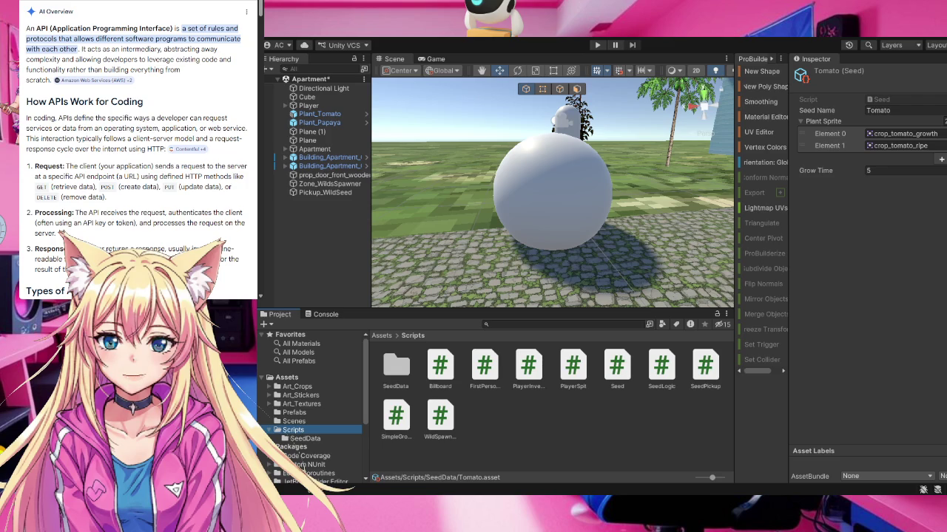
click(661, 373)
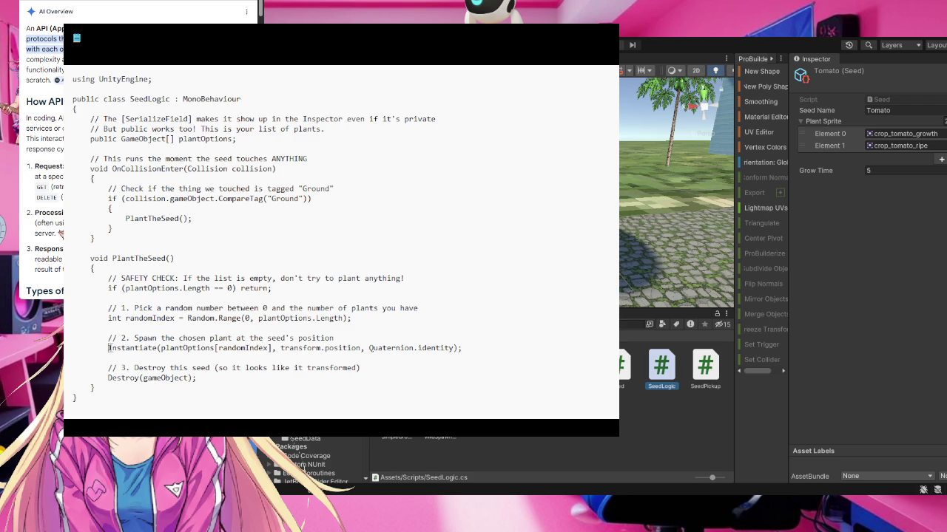
- Store the spawn as 'GameObject Plant =' and add a Plant.GetComponent().Setup(Data) call
text(Game)
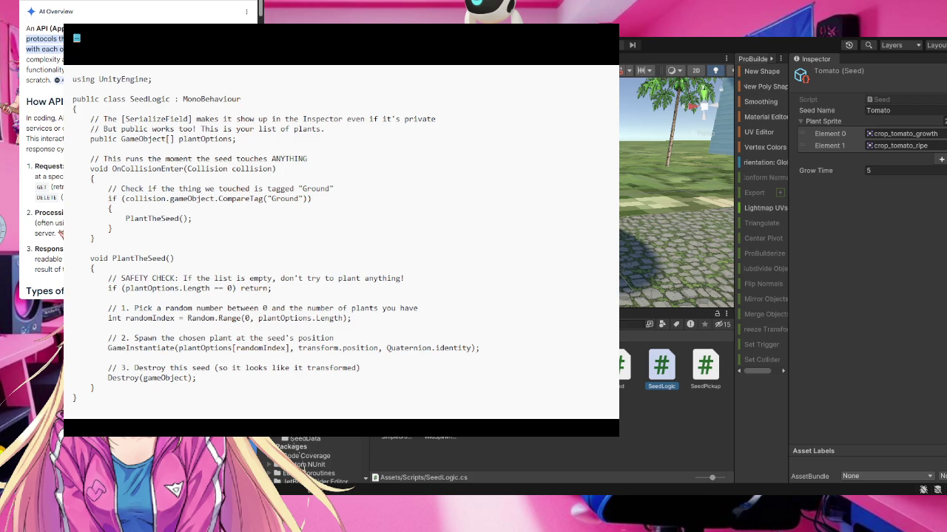
text(O)
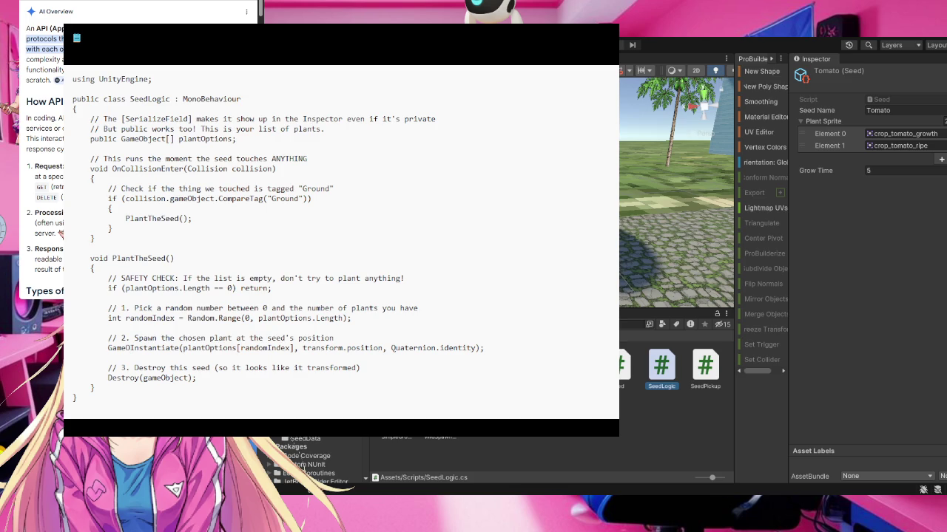
text(bject)
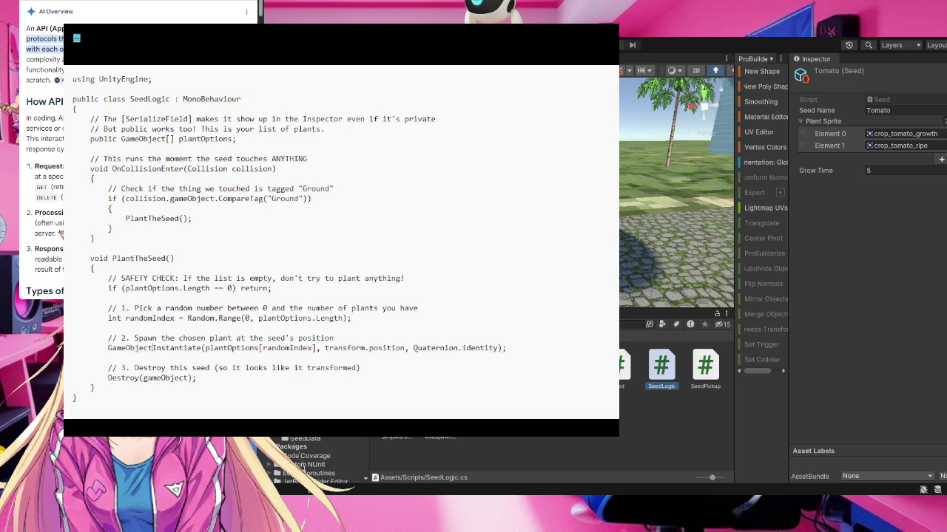
text( Plant)
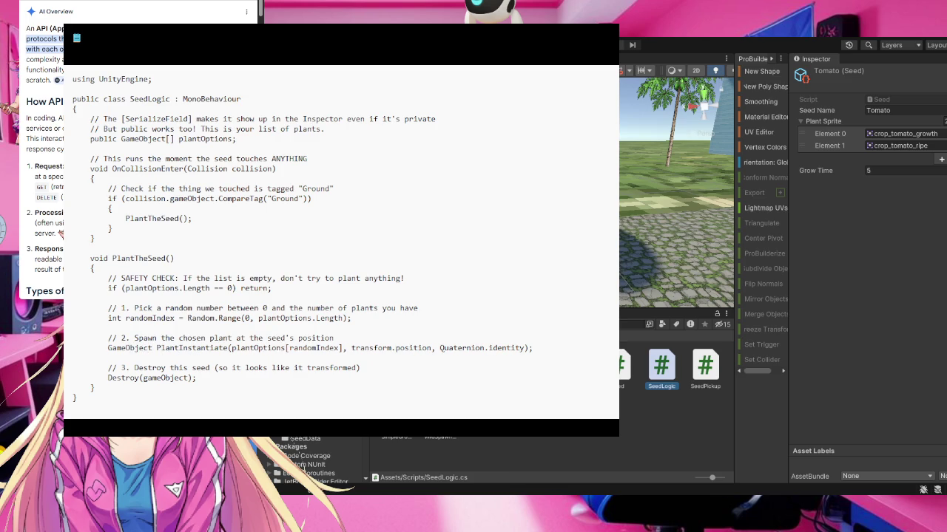
text( =)
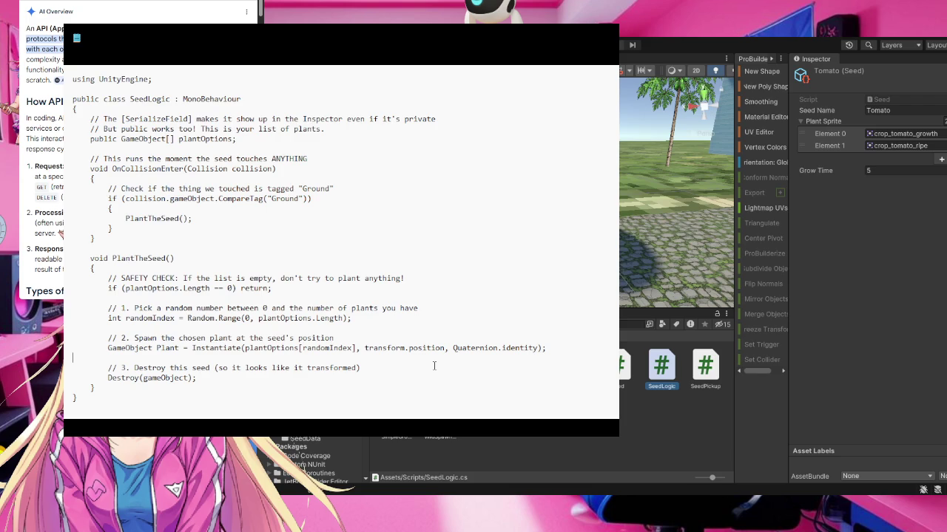
text(Pla)
text(ntr)
text(GetC)
text(o)
text(m)
text(ponen)
text(t)
text(())
text(.Se)
text(tup)
text((D)
text(ata)
text())
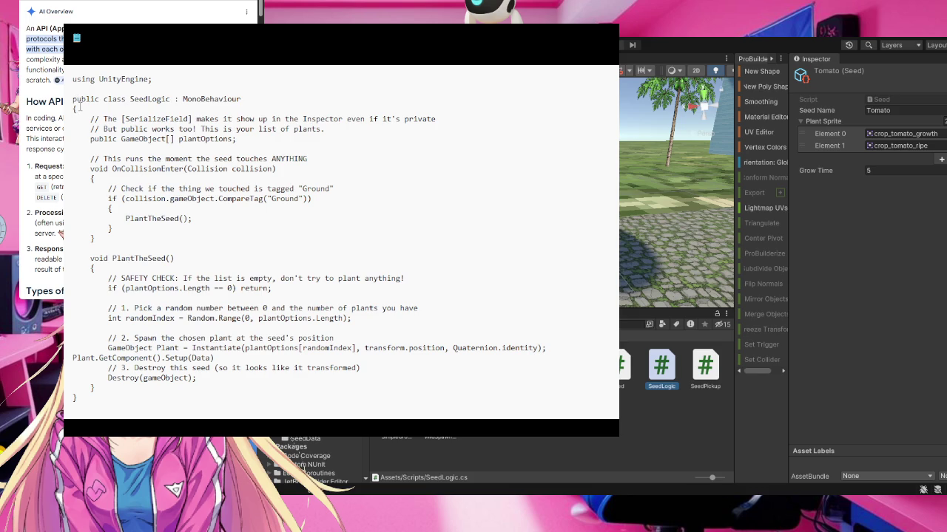
- Place the cursor just after the SeedLogic class's opening brace
click(78, 109)
- Add a 'public Seed Data;' field at the class top and make plantOptions a single GameObject
key(Return)
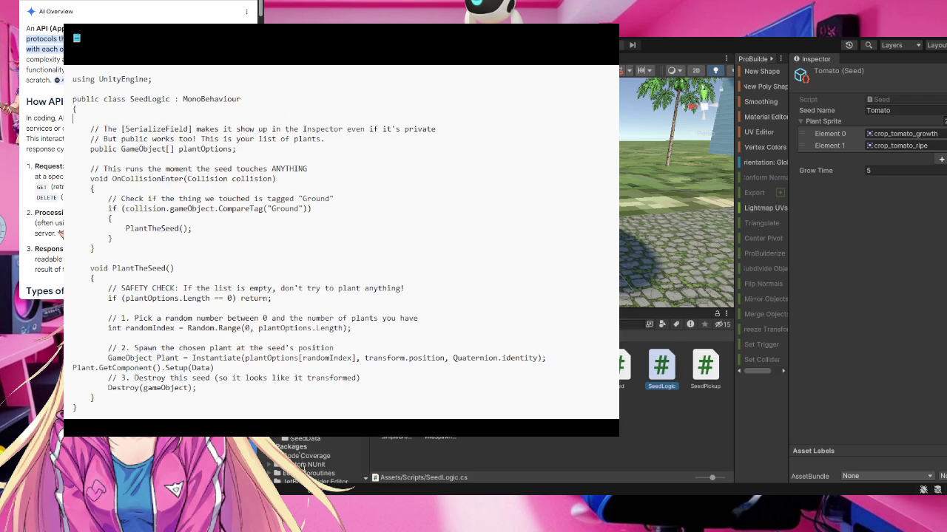
text(pu)
text(b)
text(lic)
text(Seed A)
key(BackSpace)
text(Data)
text(;)
key(BackSpace)
key(BackSpace)
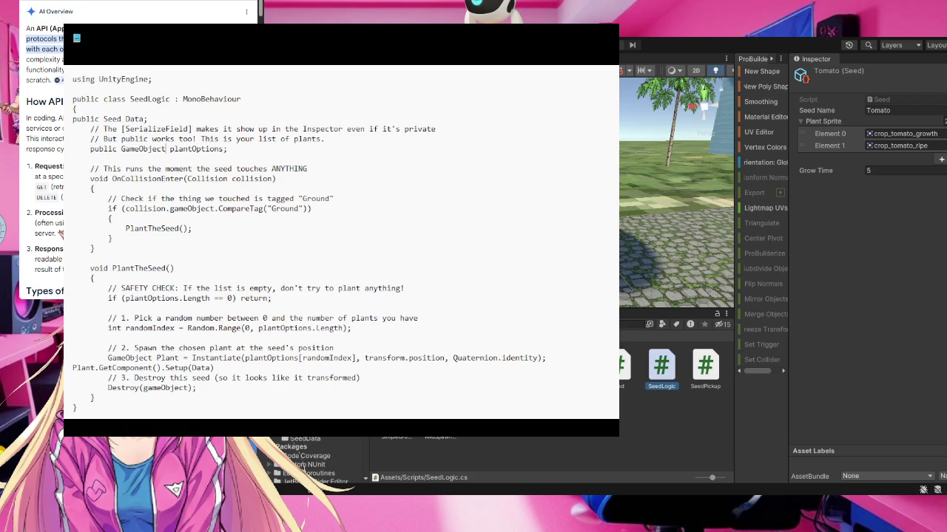
click(170, 148)
- Remove [randomIndex] so the call reads Instantiate(plantOptions, transform.position, Quaternion.identity)
click(355, 358)
key(shift+Left)
key(shift+Left)
key(shift+Left)
drag(306, 358, 298, 358)
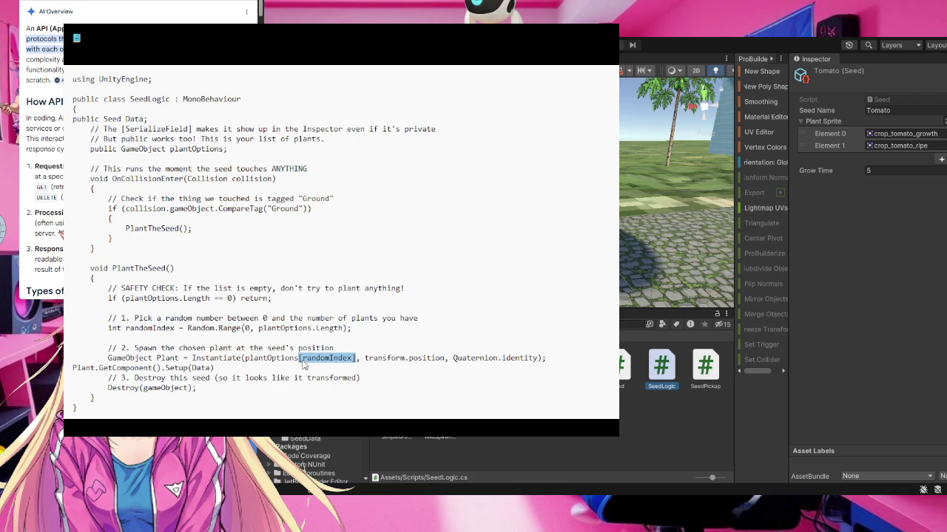
key(BackSpace)
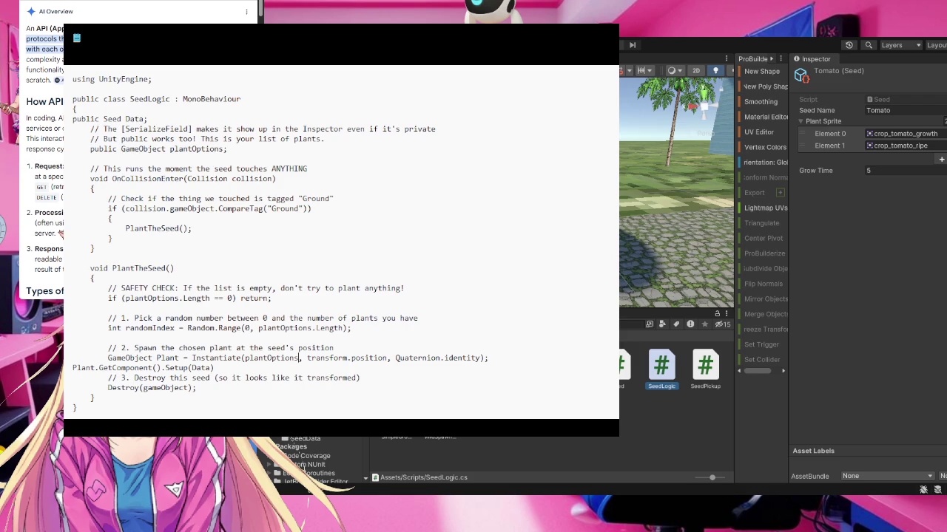
drag(485, 358, 243, 360)
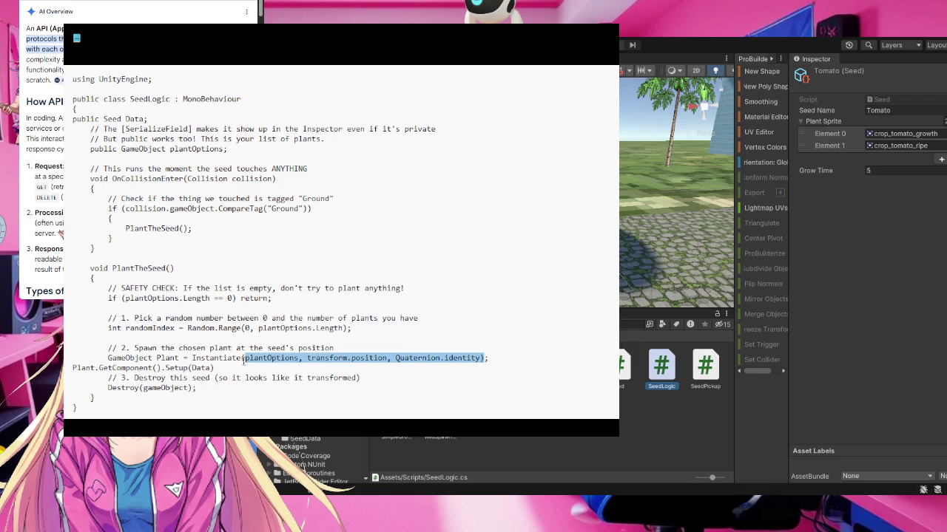
click(512, 364)
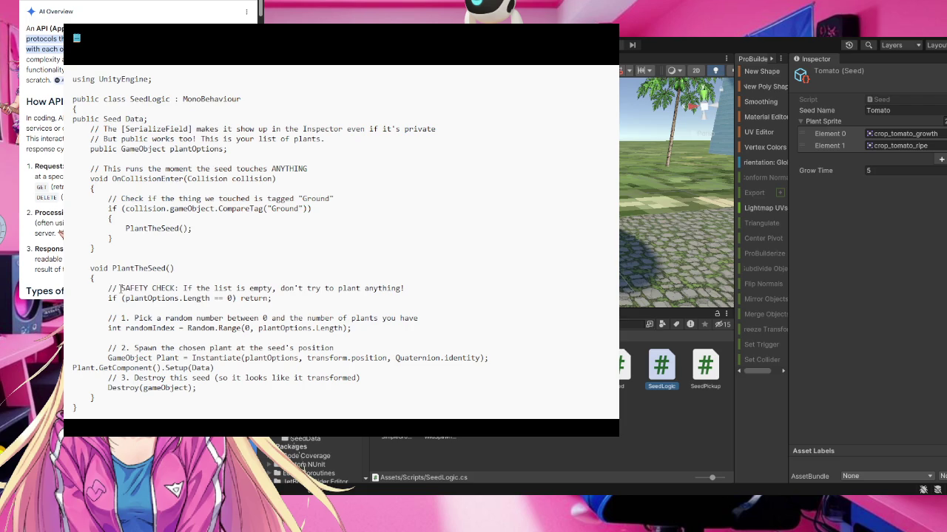
- Delete the safety-check and random-pick lines from PlantTheSeed, then close the code editor
mouse_move(121, 288)
mouse_down()
mouse_move(350, 330)
mouse_move(359, 340)
mouse_move(354, 330)
mouse_up()
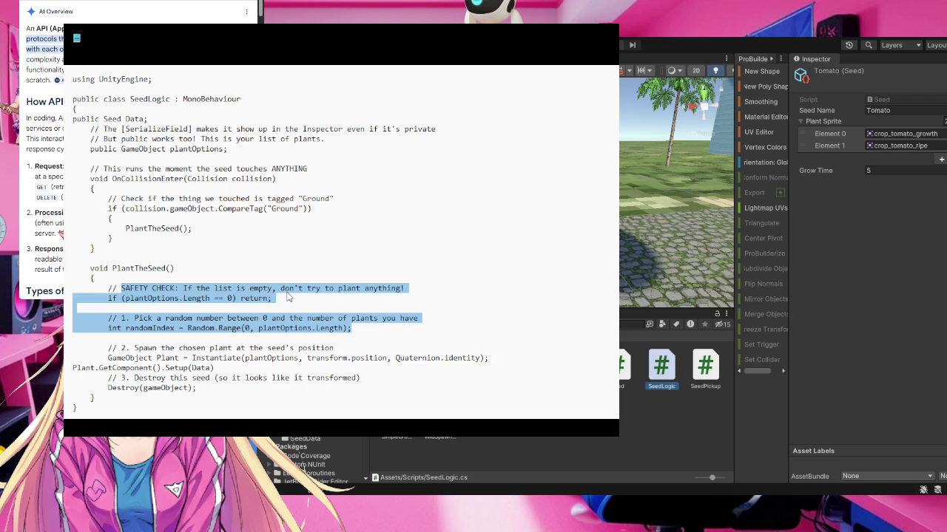
key(BackSpace)
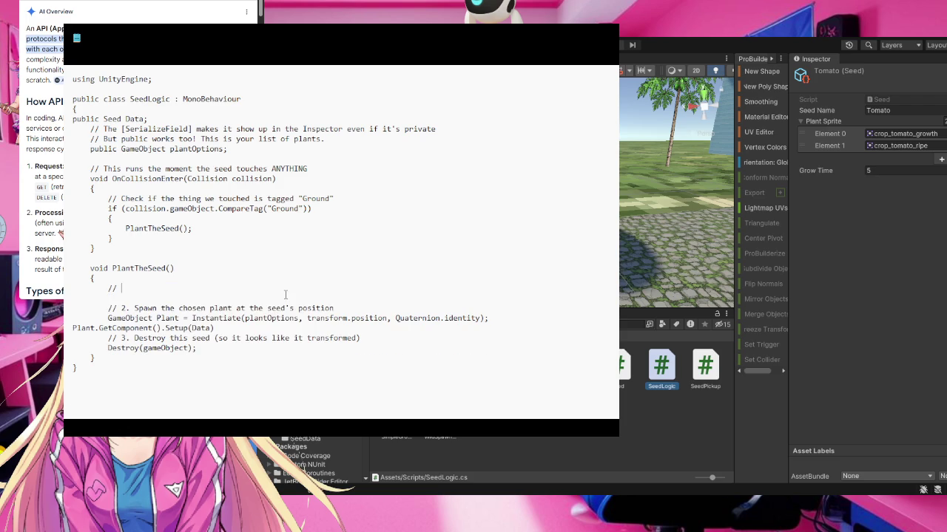
key(BackSpace)
key(BackSpace)
key(BackSpace)
click(607, 31)
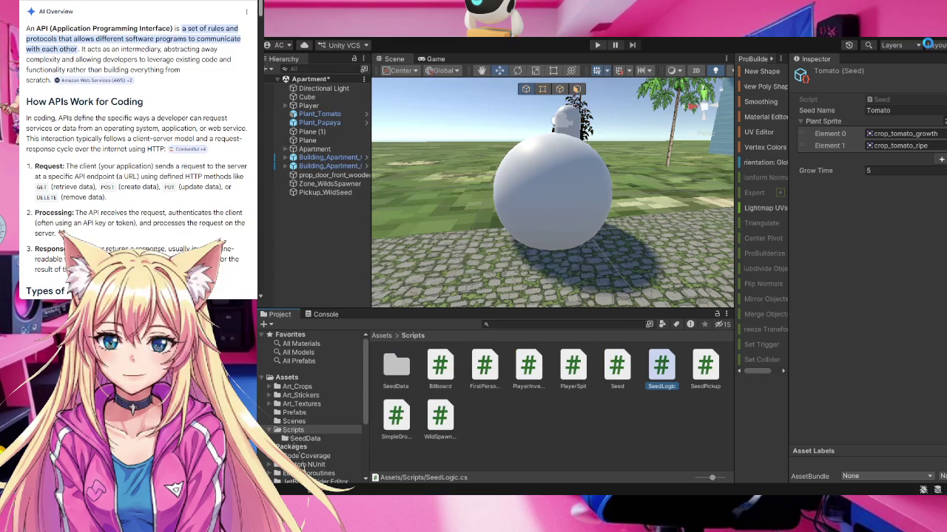
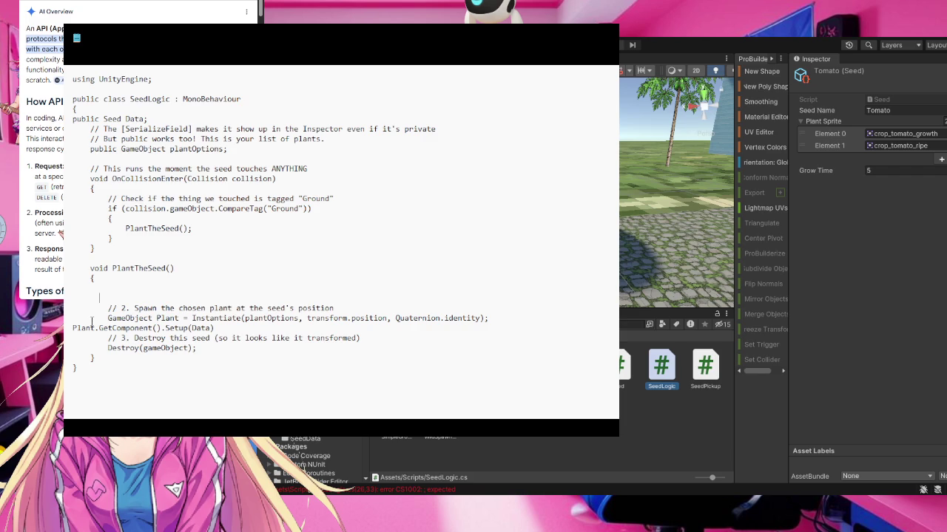
- End the Plant.GetComponent().Setup(Data) line in SeedLogic with a semicolon
click(156, 328)
click(216, 328)
text(;)
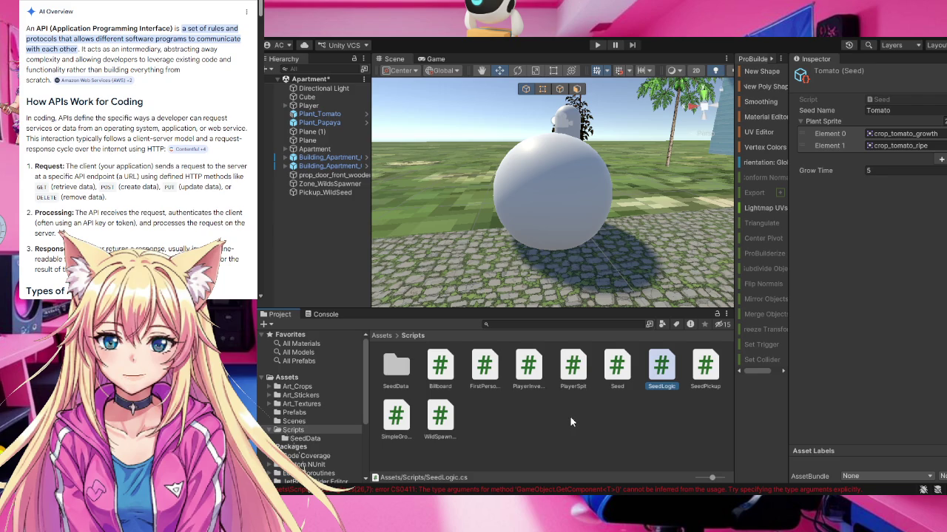
- Preview the SimpleGrowth script's code in the Inspector after glancing at SeedLogic
click(892, 331)
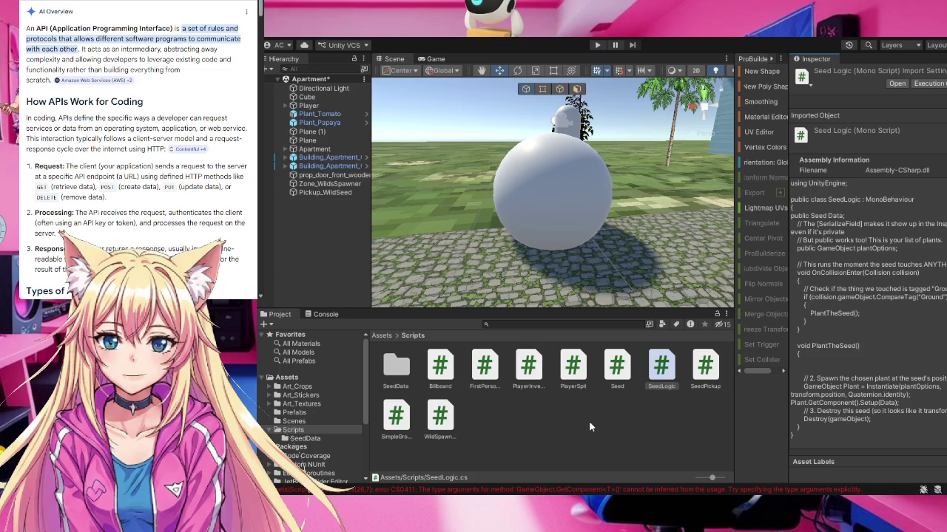
click(393, 420)
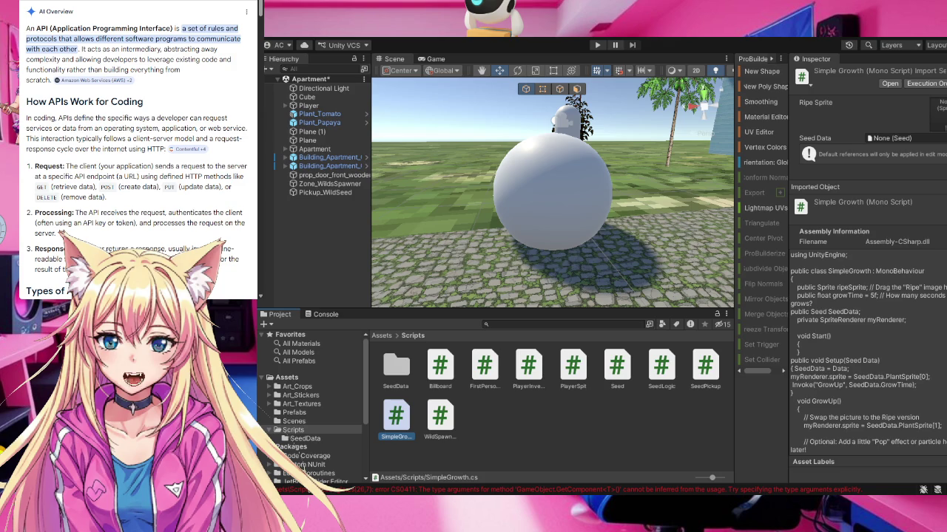
click(487, 427)
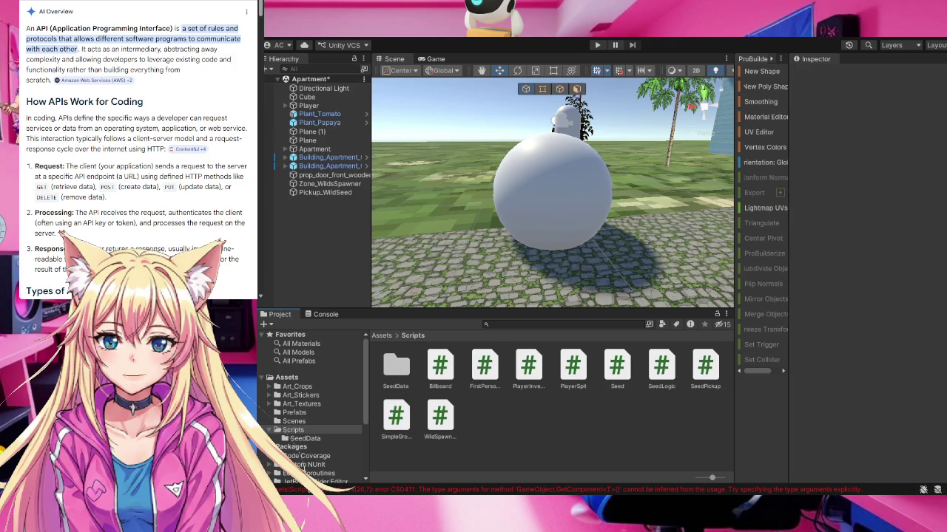
click(397, 424)
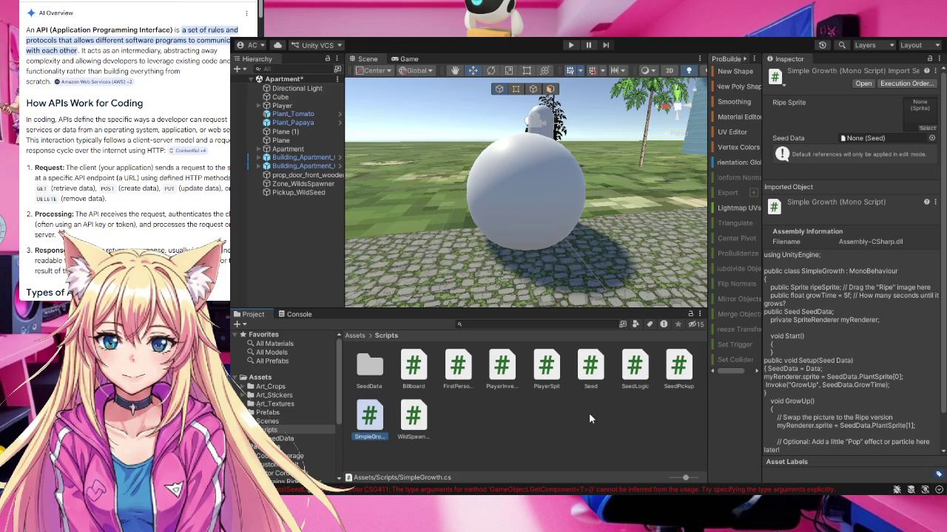
- Select SeedLogic in the Project window to preview its code again
click(637, 374)
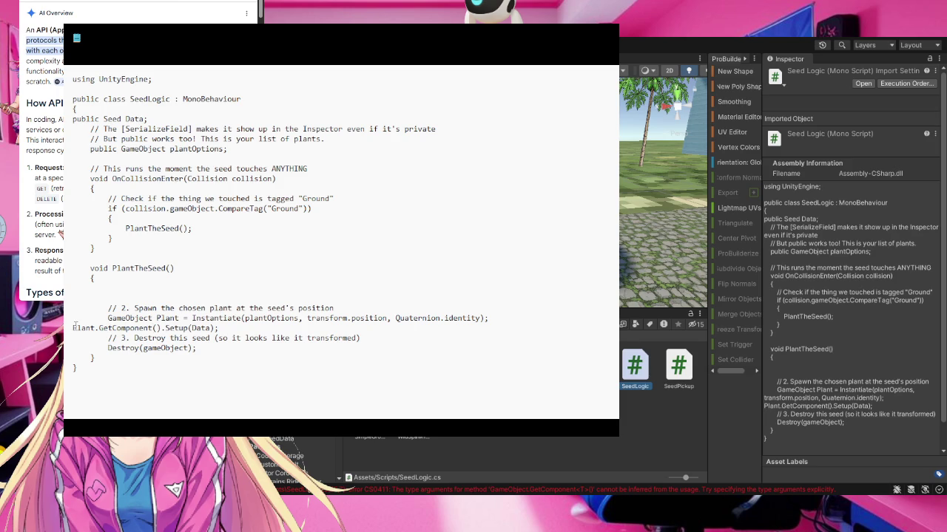
drag(74, 328, 222, 328)
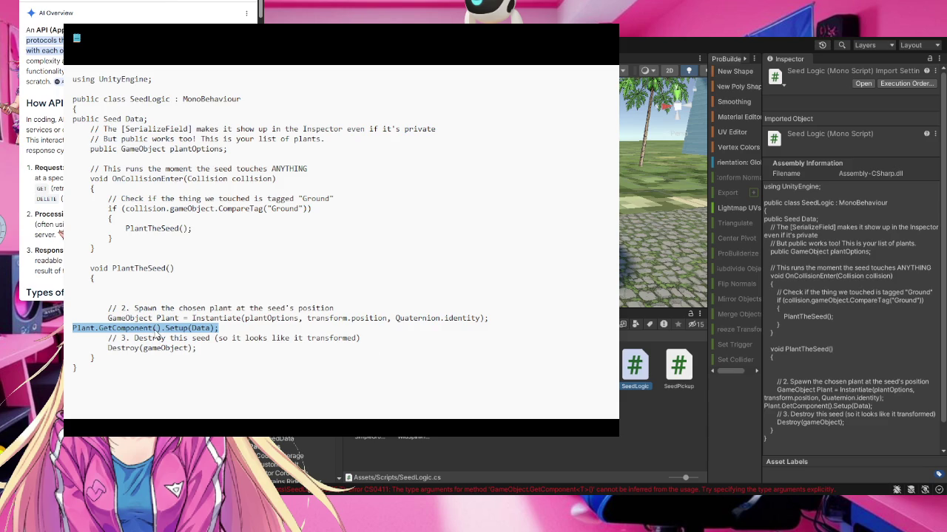
click(154, 328)
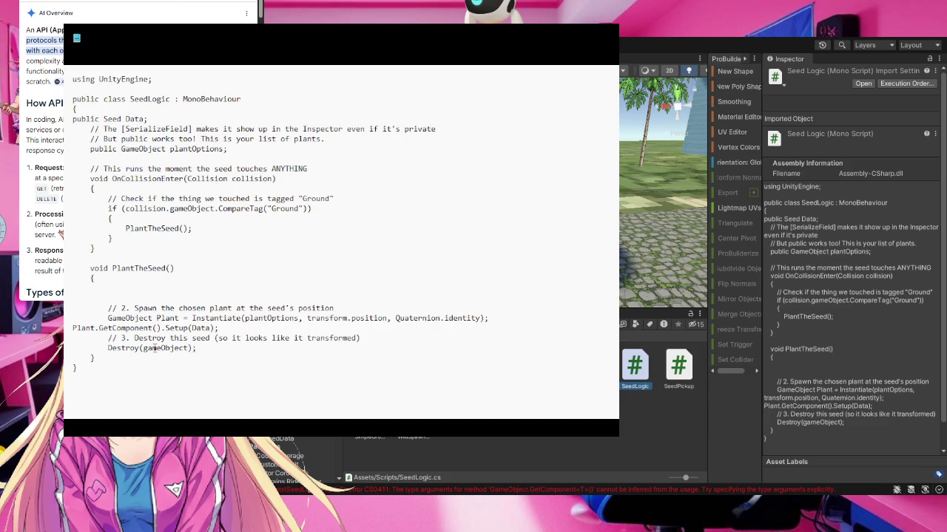
click(153, 328)
- Insert the <SimpleGrowth> type argument into the GetComponent call, correcting the misspellings
text(<)
text(Simple)
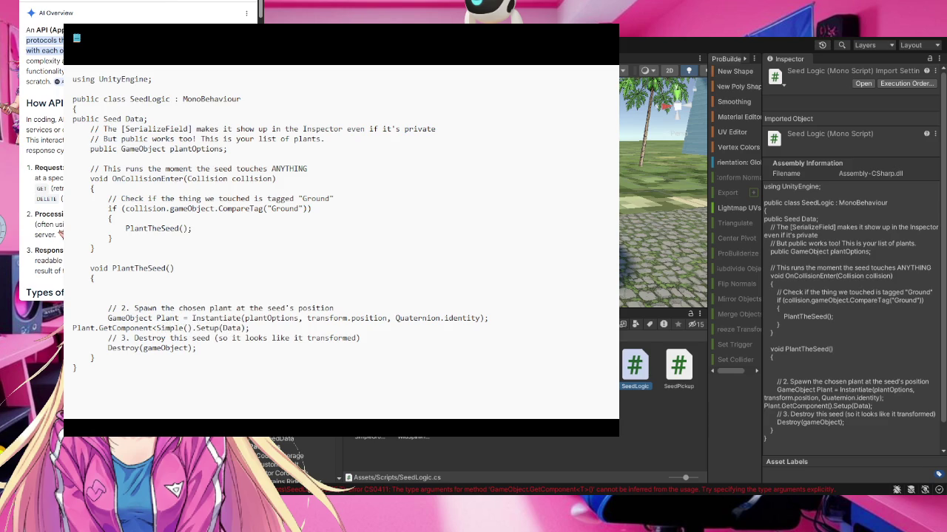
text(Gr)
text(ot)
key(BackSpace)
key(BackSpace)
text(oth)
key(BackSpace)
key(BackSpace)
text(wth)
text(>)
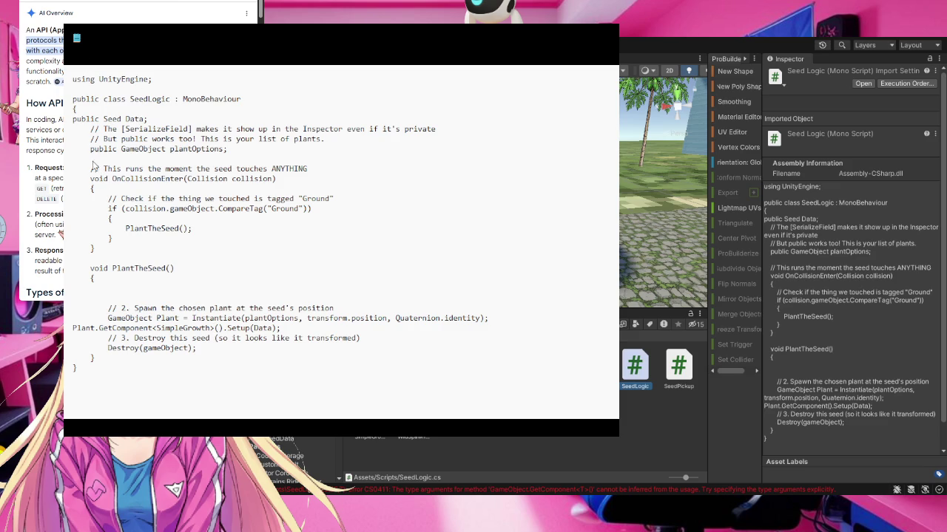
- Close the script preview, zoom the Scene out, and select Player in the Hierarchy
click(607, 31)
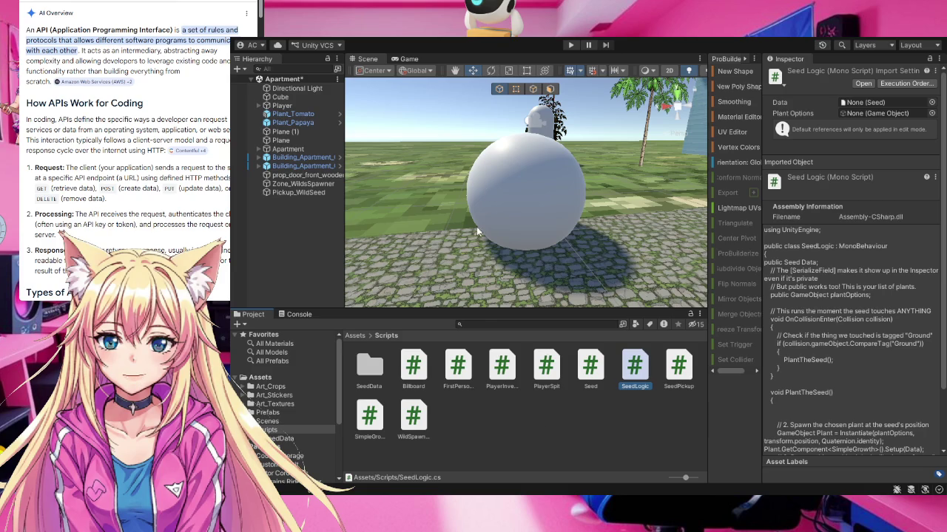
scroll(474, 218, down, 2)
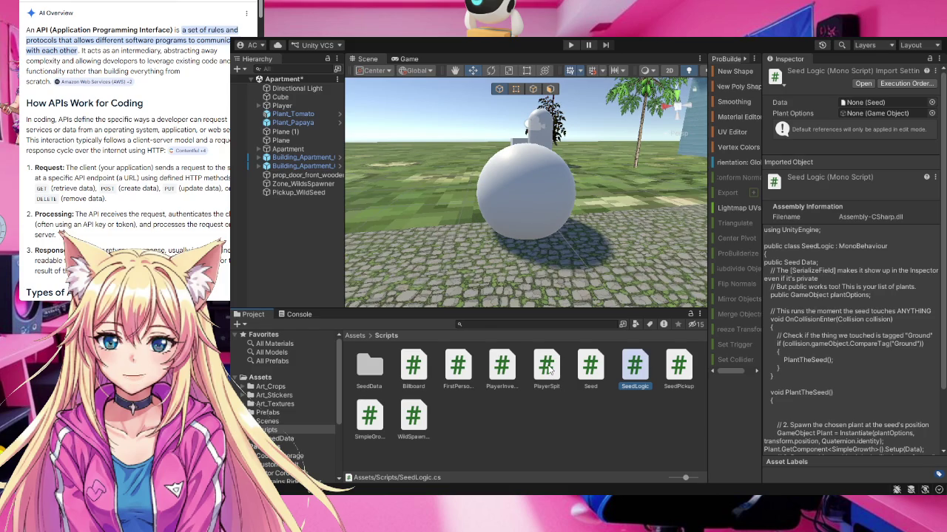
click(282, 106)
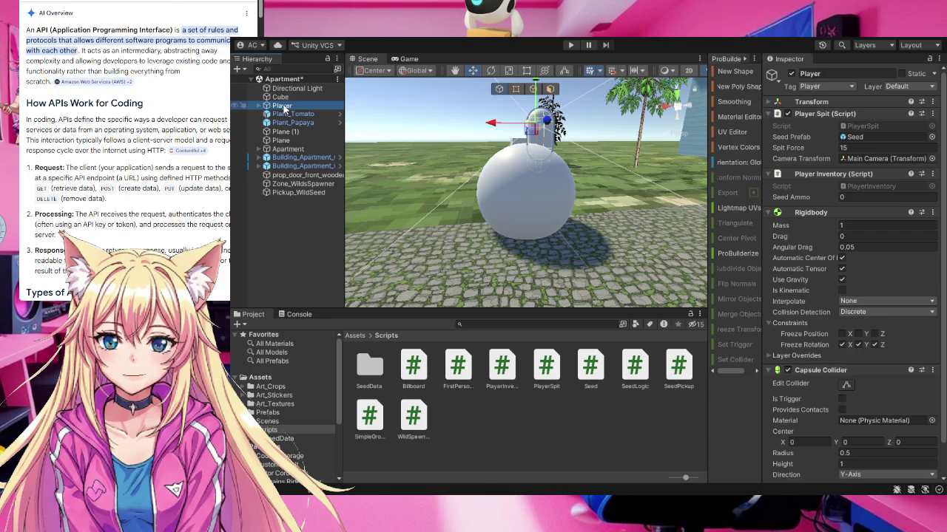
- Ping the Seed prefab from Player Spit's Prefab field to reveal it in Prefabs
click(857, 138)
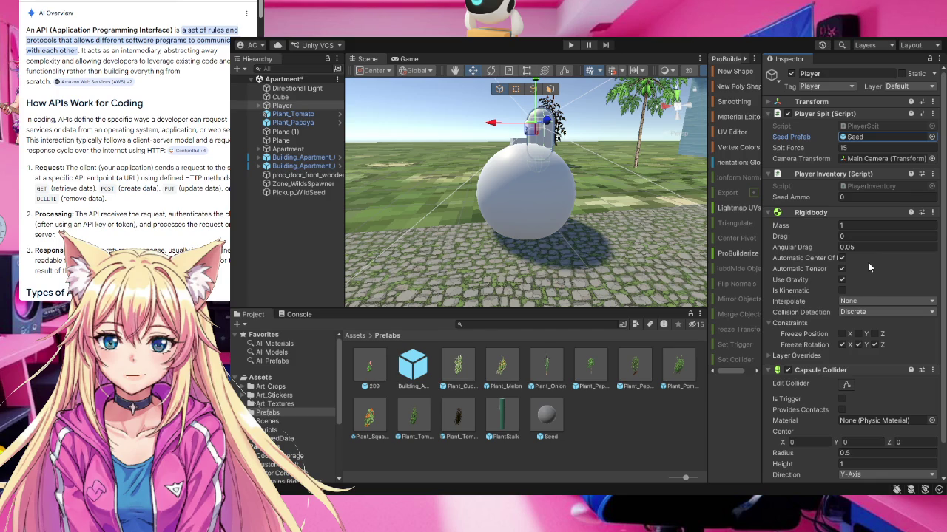
scroll(868, 261, down, 2)
- Select the Seed prefab in the Prefabs folder to inspect its Rigidbody and collider
scroll(867, 262, up, 2)
click(944, 120)
click(546, 418)
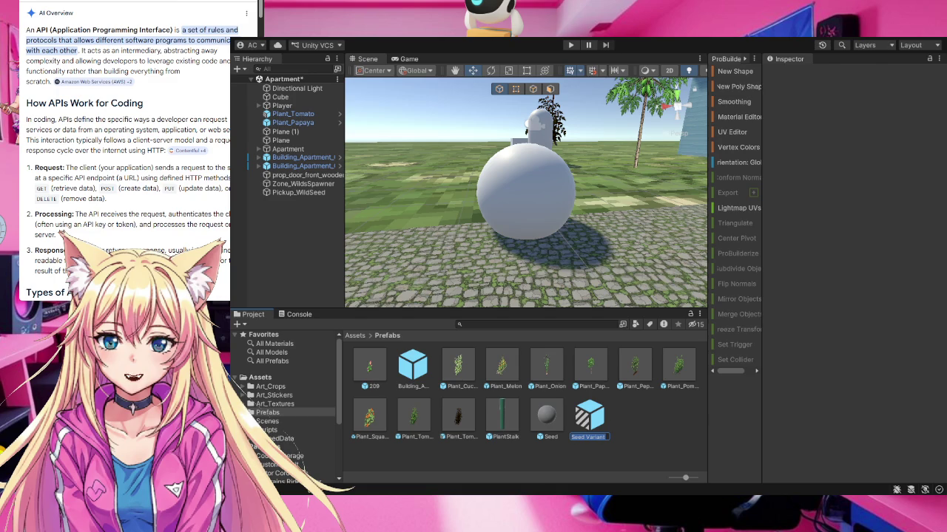
- Name the Seed Variant prefab Seed_Tomato
text(Seedd)
text(_Tomato)
key(Return)
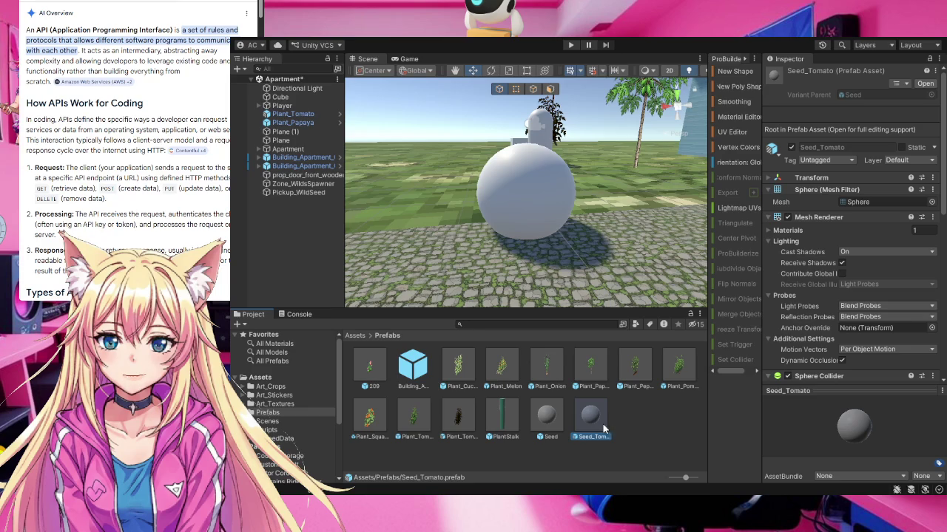
- Set Seed Logic's Data to the Tomato seed asset, then try dragging in the plant prefabs
scroll(889, 228, down, 7)
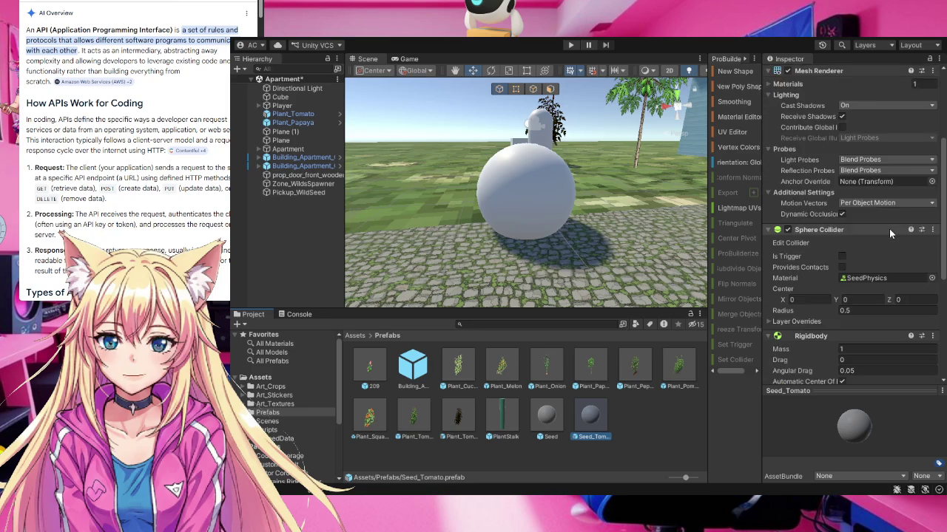
scroll(890, 230, down, 3)
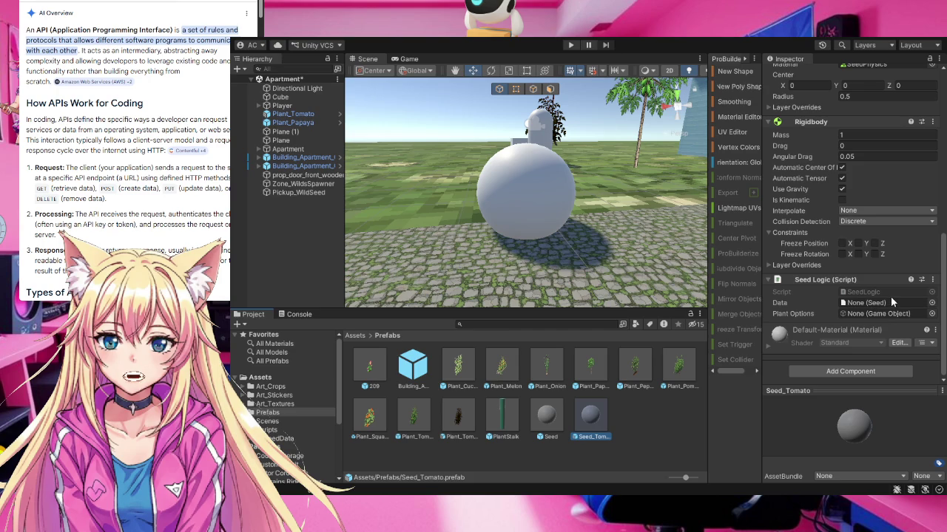
click(932, 303)
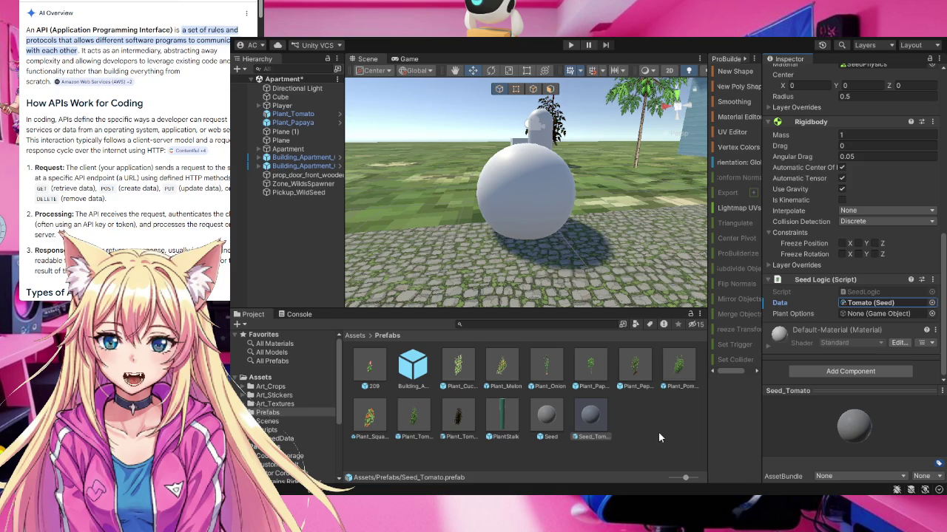
drag(422, 418, 860, 314)
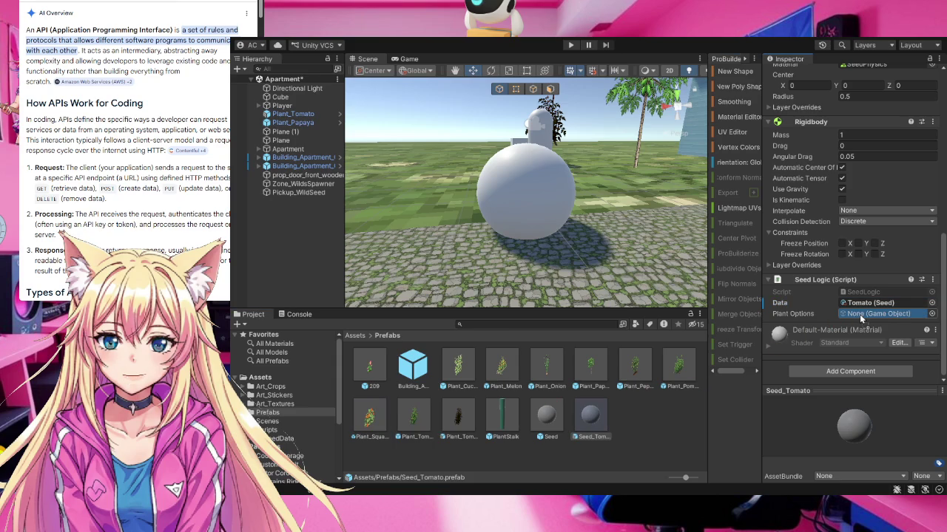
mouse_move(860, 314)
mouse_down()
mouse_move(777, 355)
mouse_move(631, 456)
mouse_move(638, 444)
mouse_up()
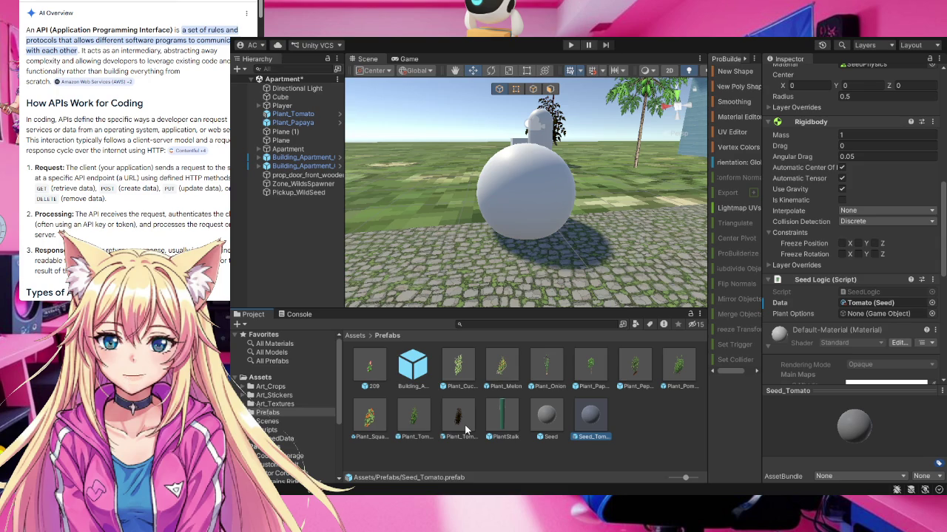
- Deselect the prefabs and add a folder named 'safty net' with Ctrl+Shift+N
click(643, 423)
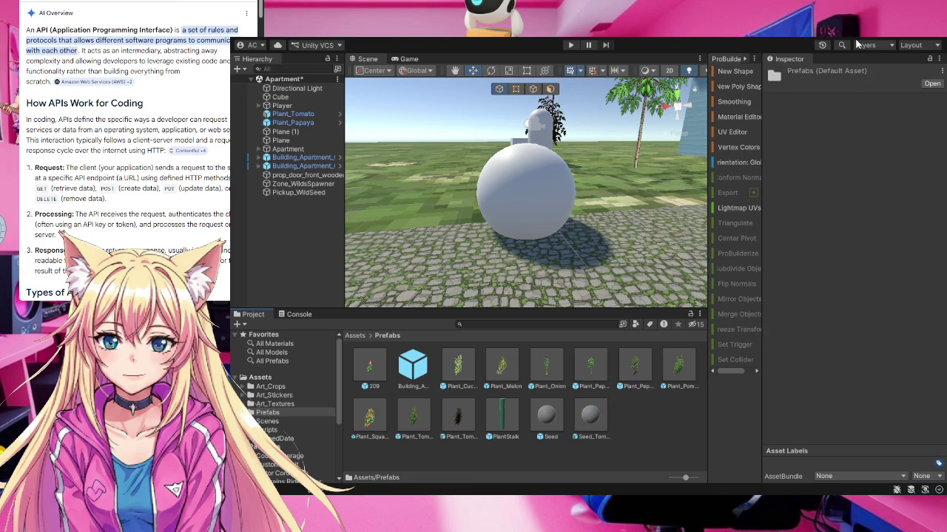
key(ctrl+shift+n)
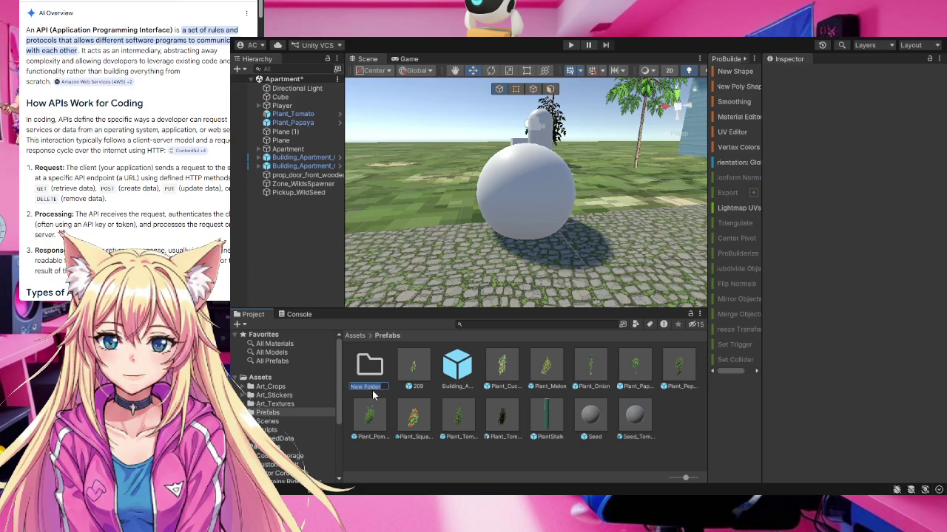
text(safty net)
click(372, 369)
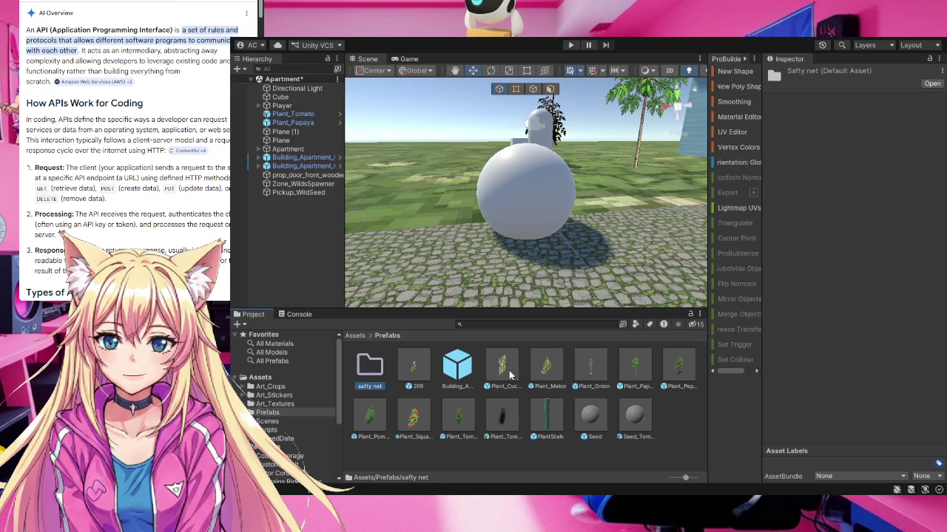
- Move 209, Plant_Cucumber, Melon, Onion, Papaya, Pepper and the tomato plant prefabs into safty net
click(414, 370)
drag(414, 369, 372, 373)
mouse_move(458, 366)
mouse_down()
mouse_move(414, 379)
mouse_move(372, 374)
mouse_up()
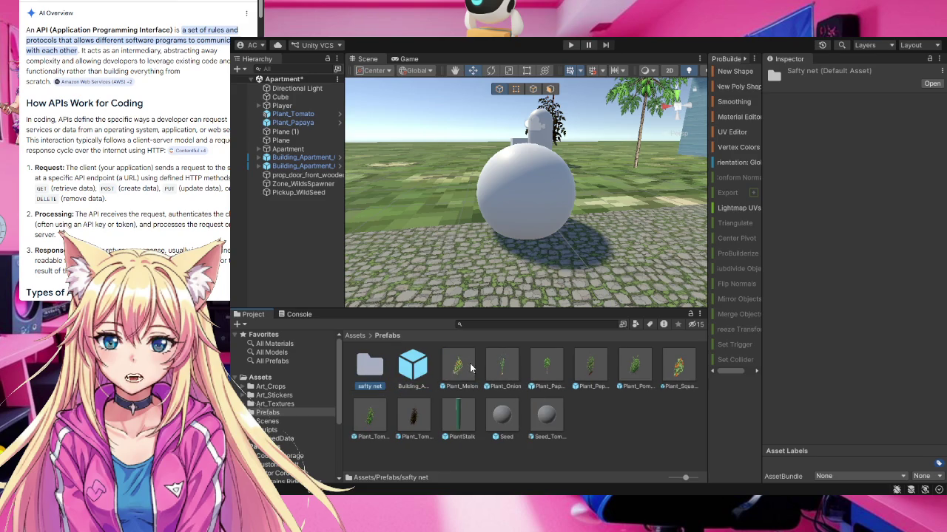
drag(467, 369, 366, 374)
drag(457, 368, 369, 372)
drag(444, 372, 369, 372)
drag(457, 368, 373, 375)
drag(458, 365, 370, 371)
mouse_move(500, 372)
mouse_down()
mouse_move(363, 370)
mouse_move(486, 364)
mouse_move(372, 375)
mouse_up()
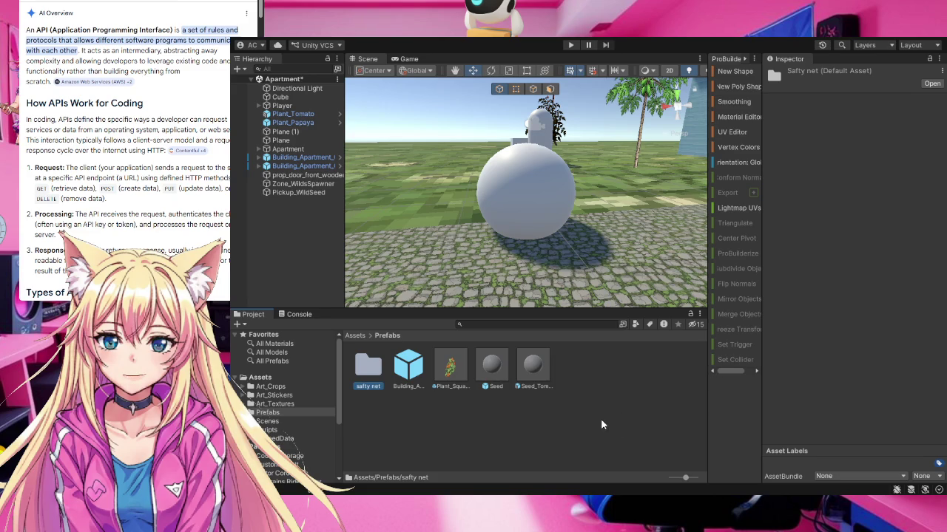
- Open Plant_Squash in Prefab Mode and locate its squash growth sprite asset
click(450, 367)
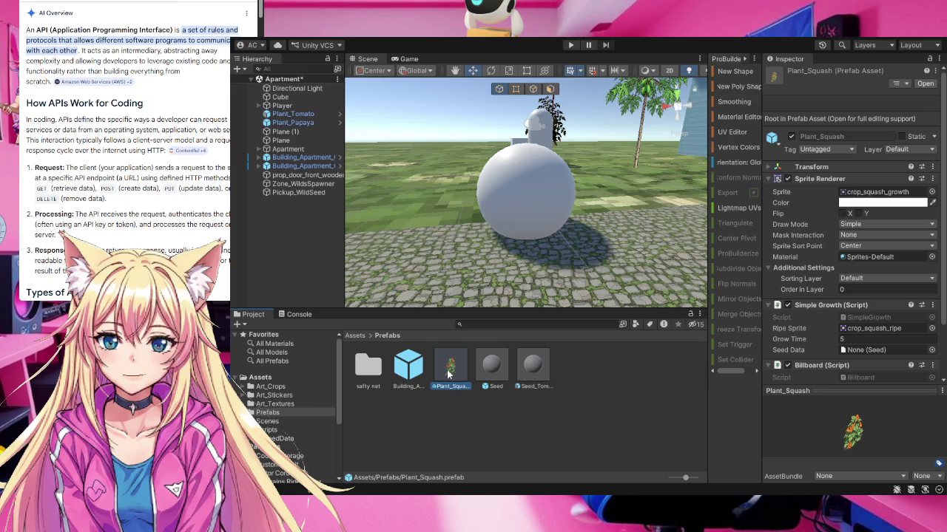
double_click(448, 373)
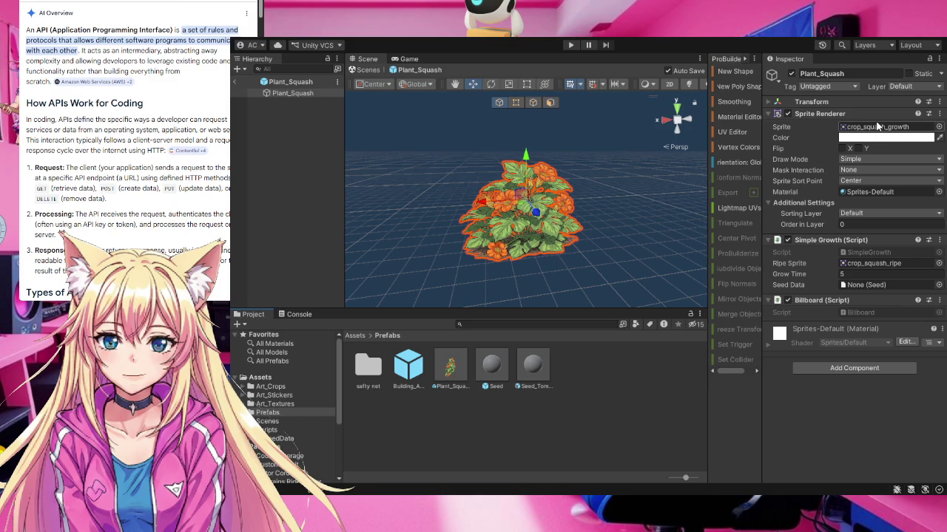
click(855, 130)
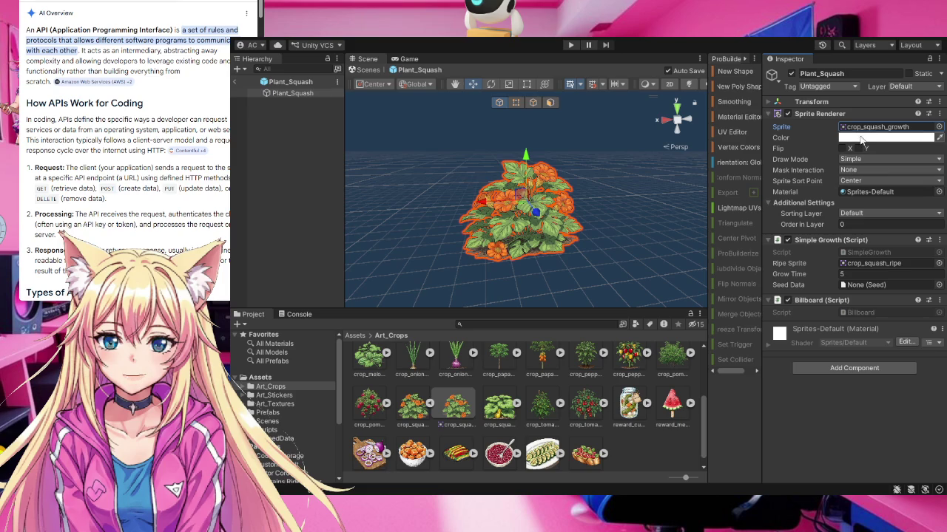
- Clear the squash plant's sprite and its Ripe Sprite reference
click(865, 128)
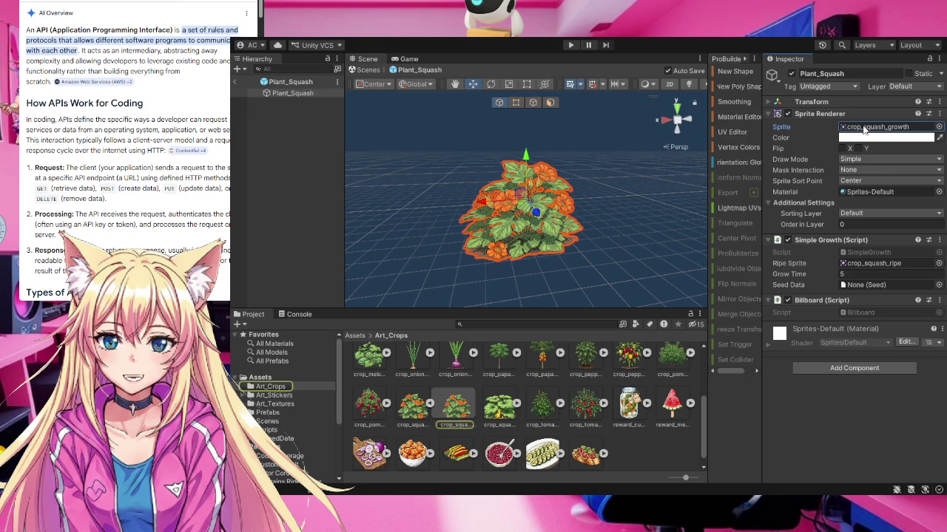
key(Delete)
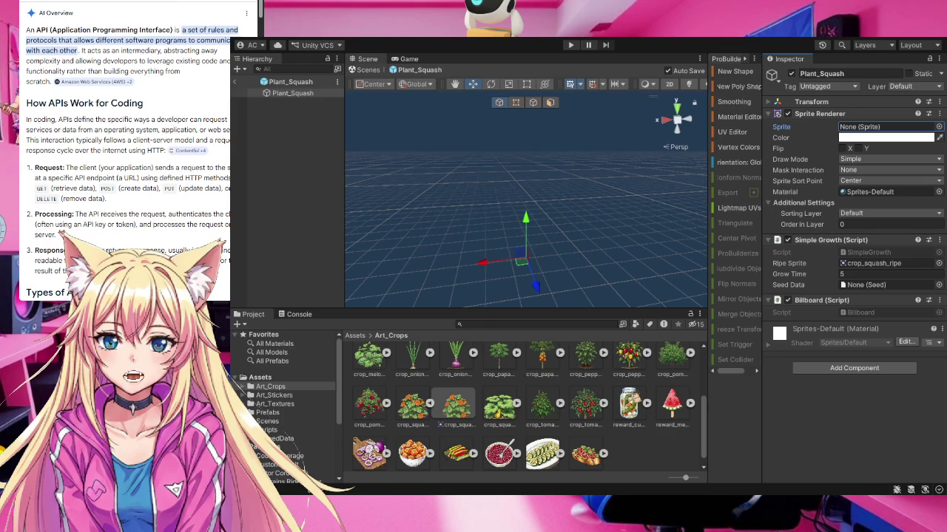
click(891, 266)
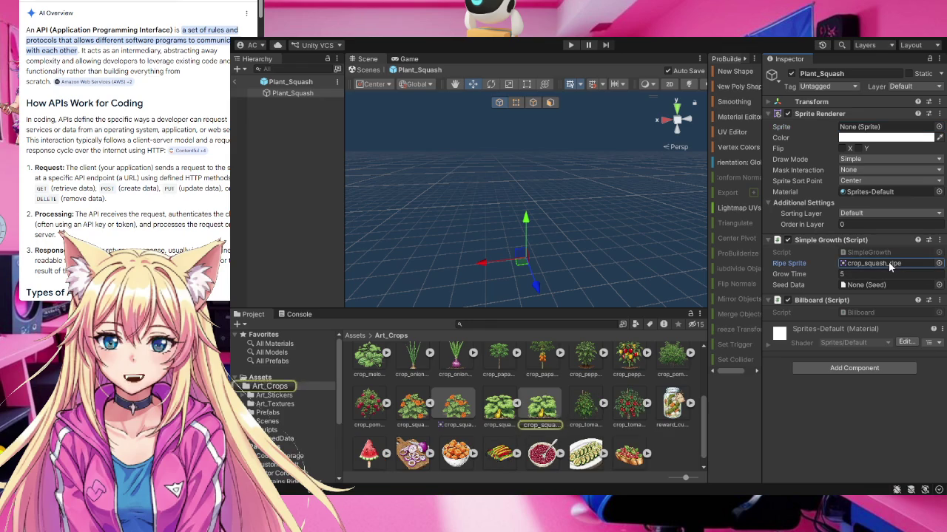
key(Delete)
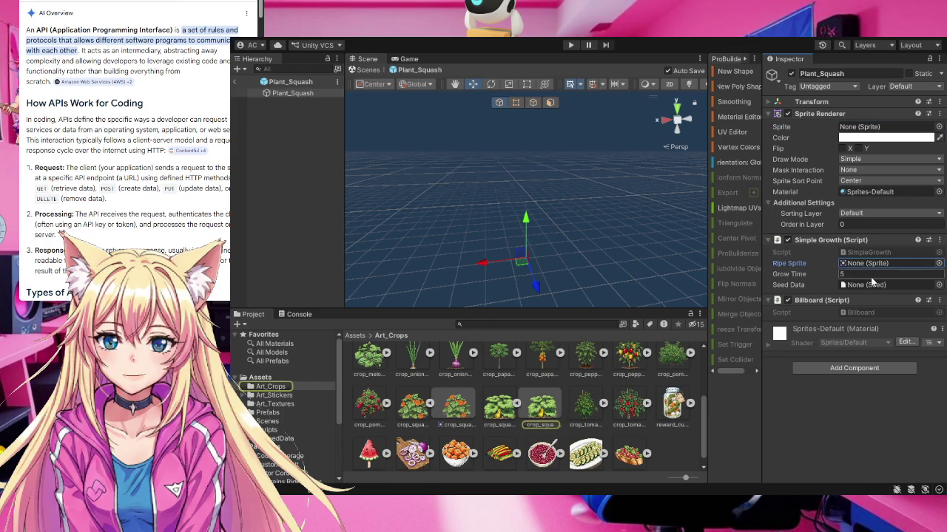
- Set Grow Time to 0 and leave the squash prefab for the scene
click(862, 275)
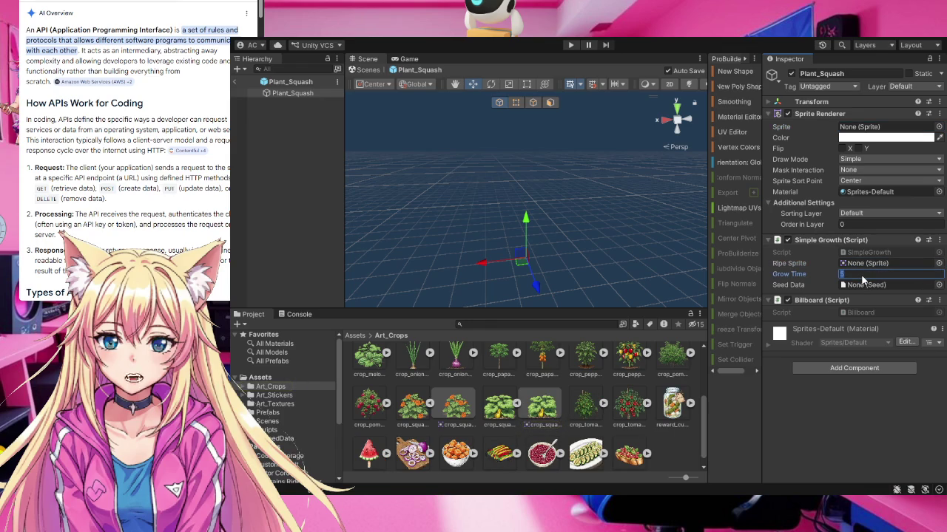
text(0)
key(Return)
click(236, 81)
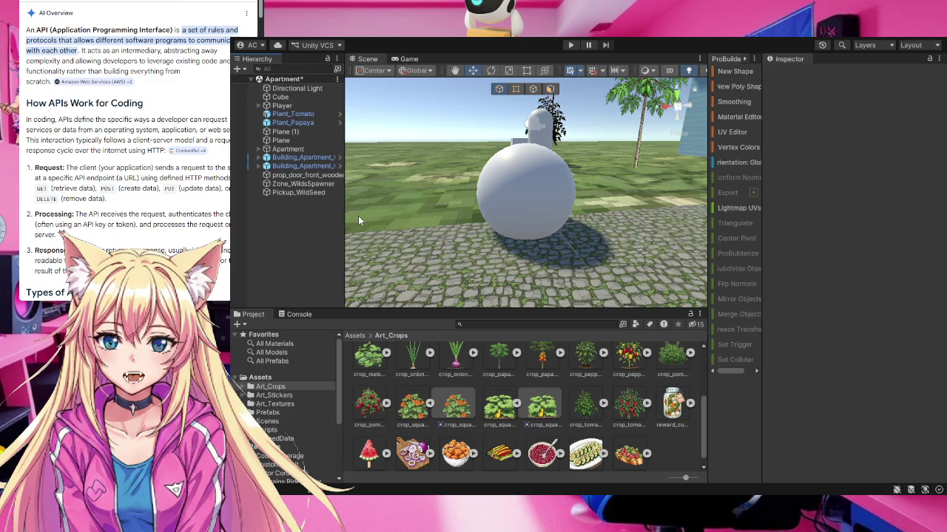
- Rename the Plant_Squash prefab in Assets/Prefabs to Plant with F2
click(267, 412)
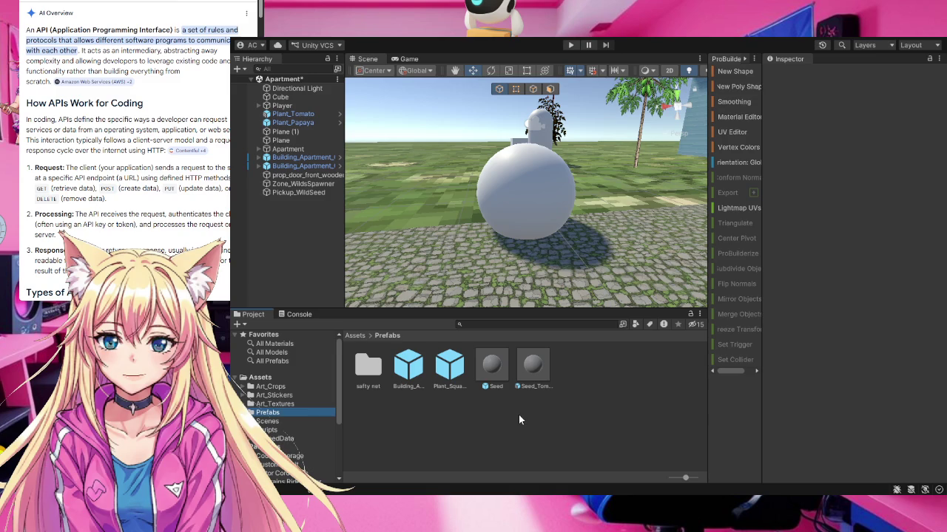
click(451, 381)
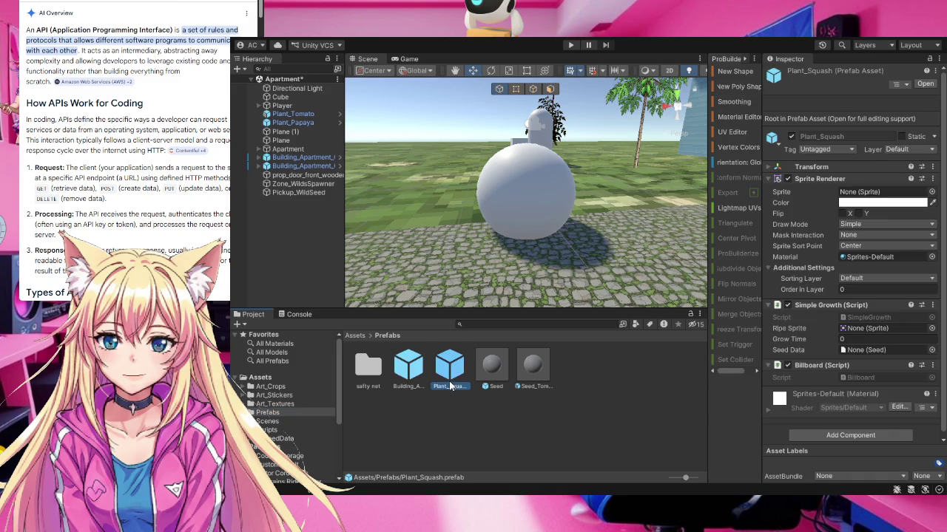
key(F2)
key(End)
key(BackSpace)
key(BackSpace)
key(BackSpace)
key(Return)
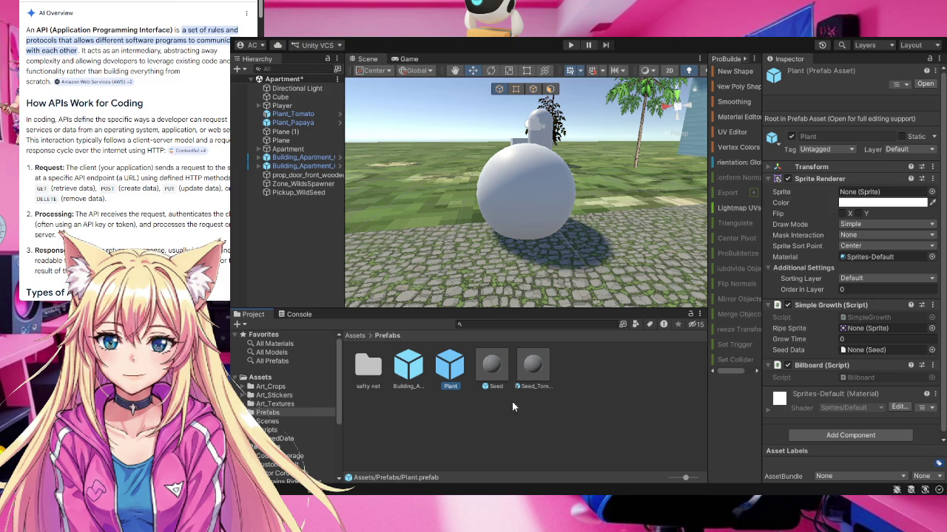
click(454, 426)
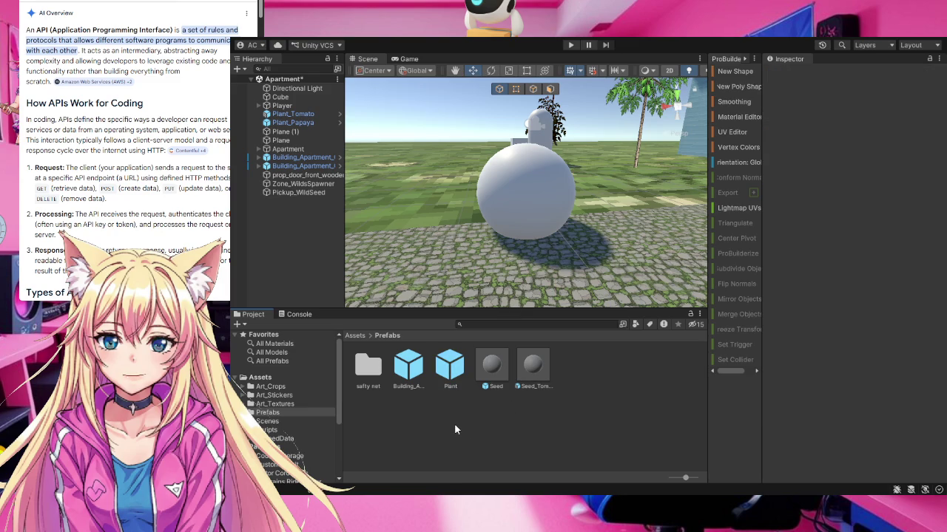
- Drag the Plant prefab into the Seed prefab's Seed Logic Plant Options field
click(452, 368)
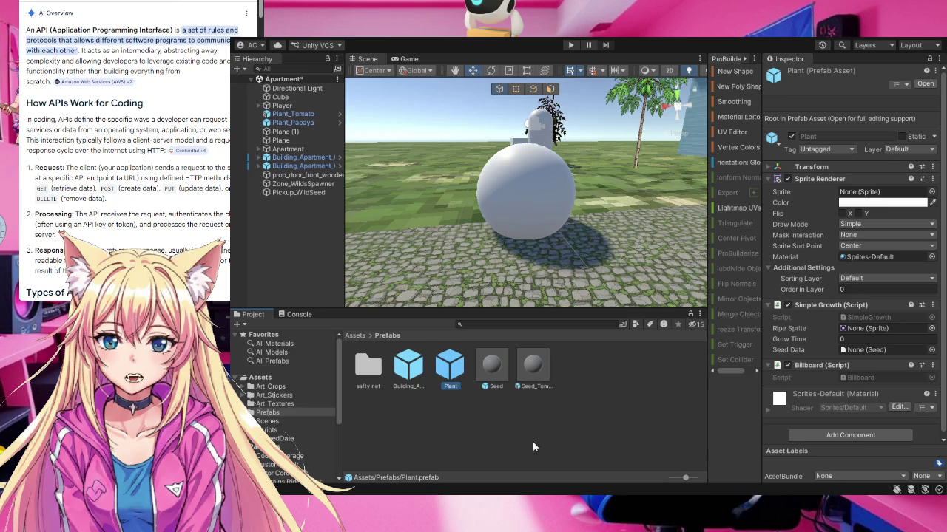
click(503, 377)
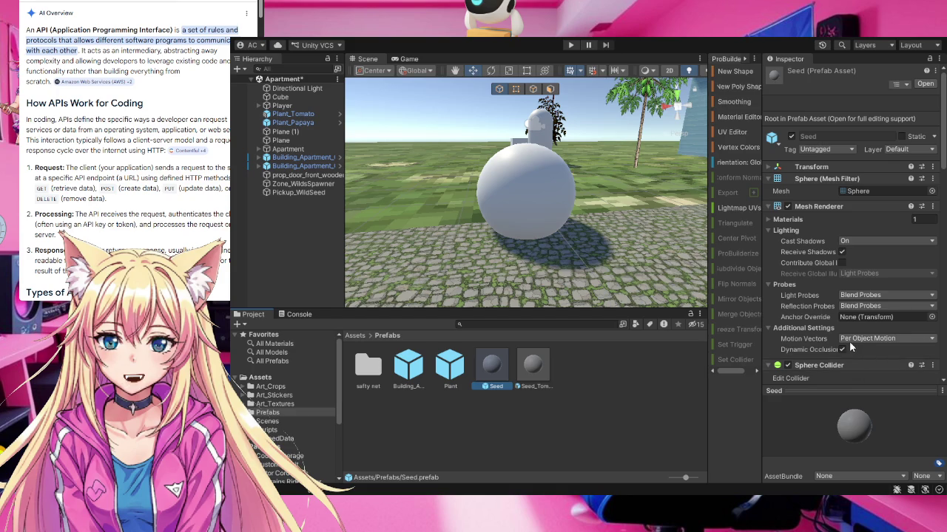
scroll(849, 341, down, 5)
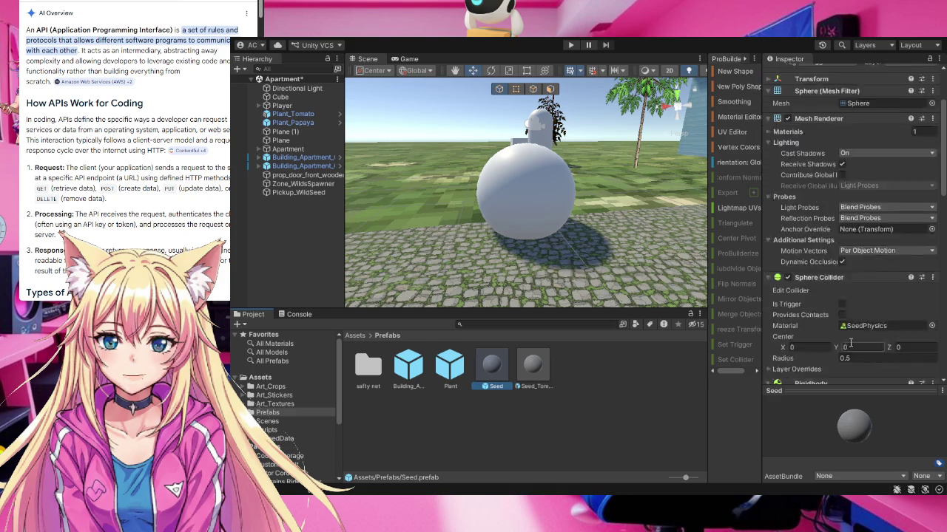
scroll(849, 345, down, 3)
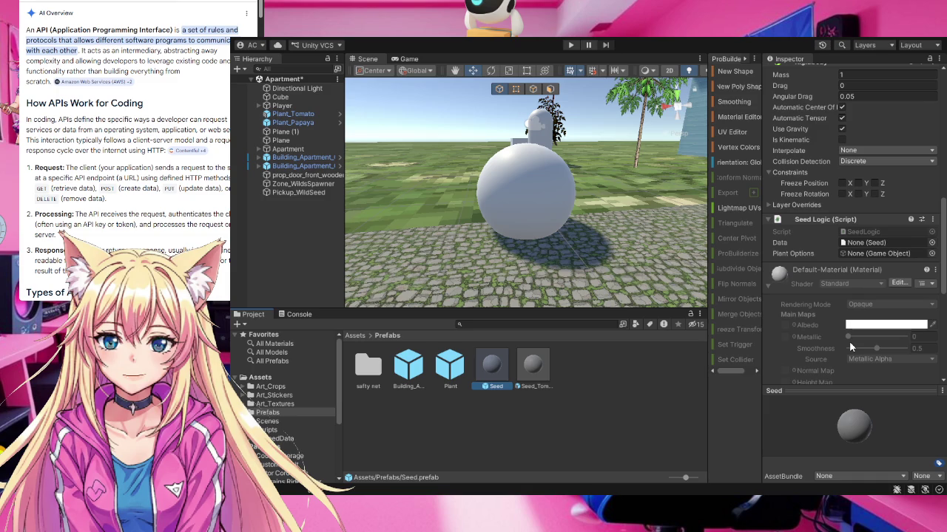
scroll(848, 341, down, 1)
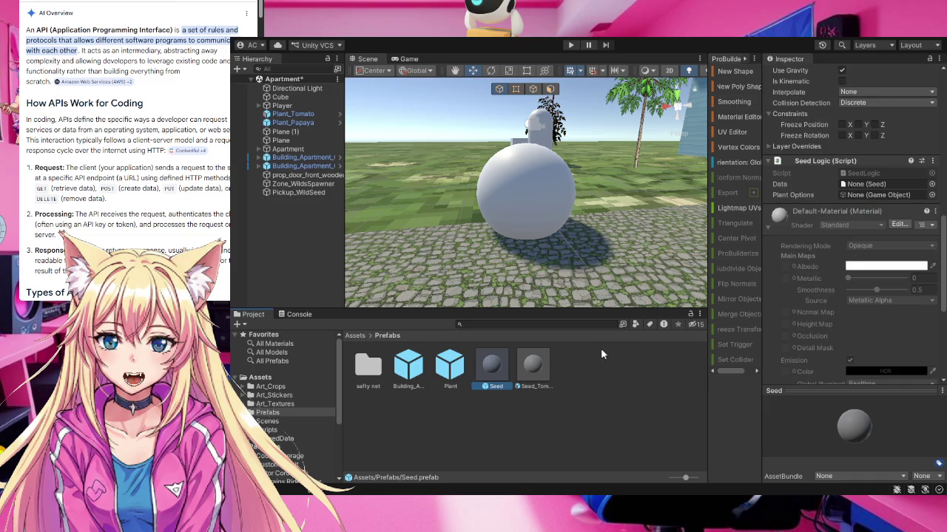
drag(451, 373, 851, 194)
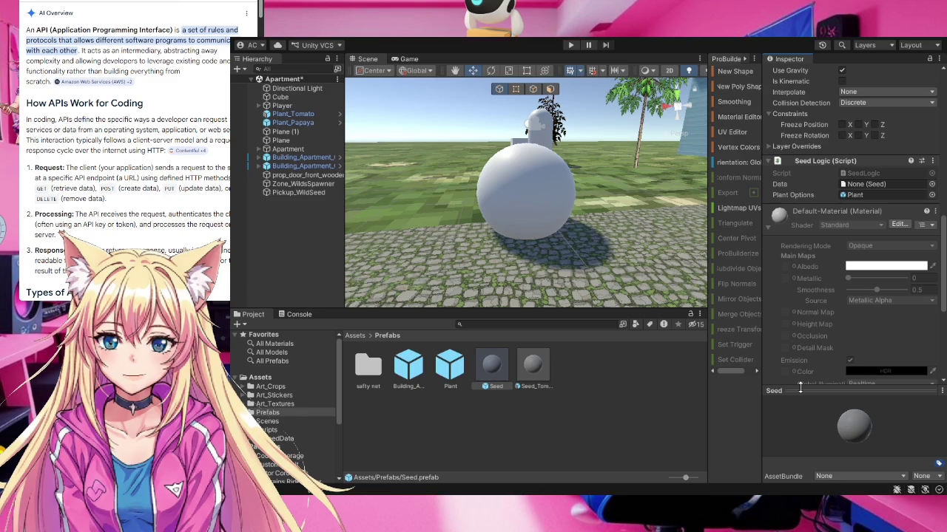
- Scroll through Seed_Tomato's components, then select Player to see its Player Spit settings
click(533, 370)
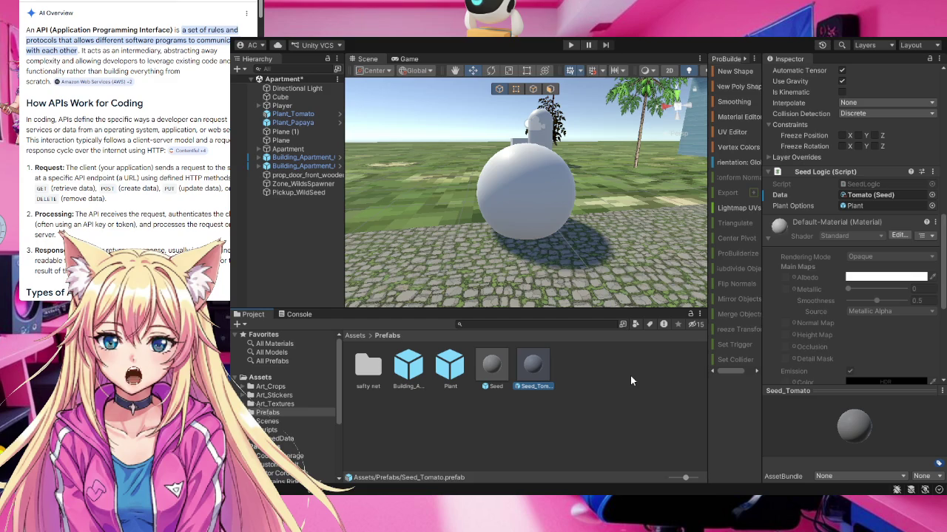
scroll(886, 234, down, 5)
scroll(886, 236, up, 5)
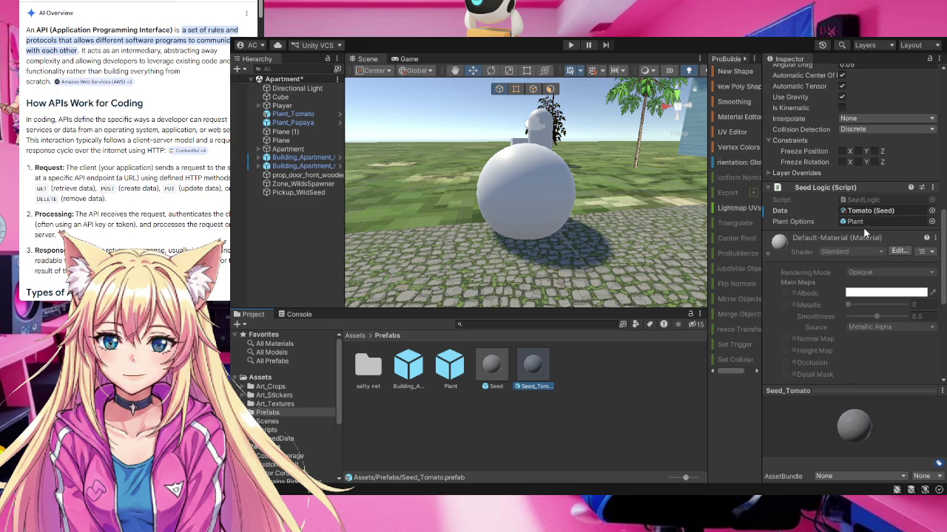
scroll(863, 228, up, 2)
scroll(863, 228, up, 7)
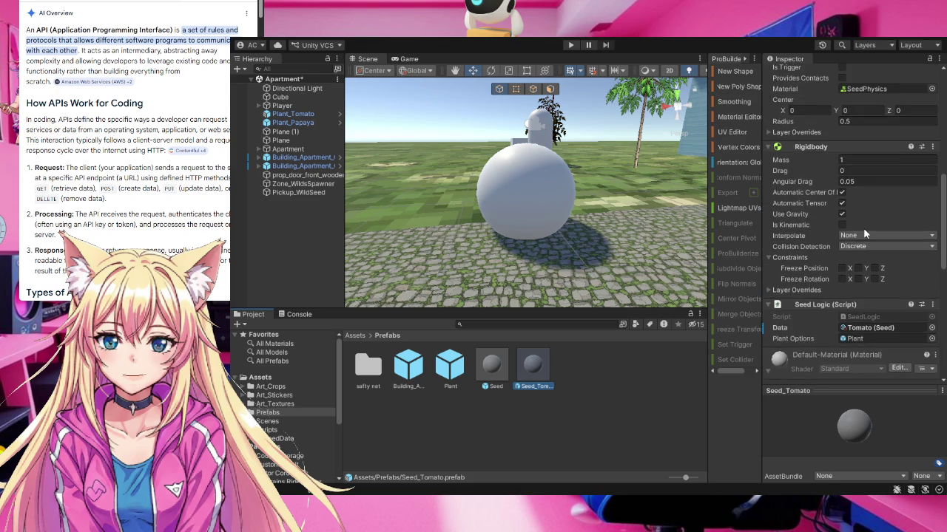
scroll(863, 228, up, 1)
scroll(863, 228, down, 7)
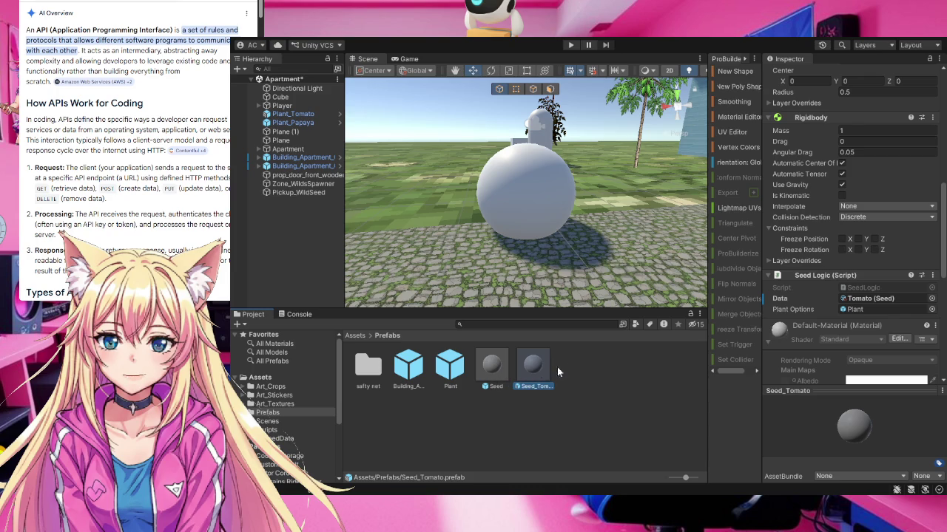
scroll(842, 279, up, 3)
scroll(842, 279, down, 3)
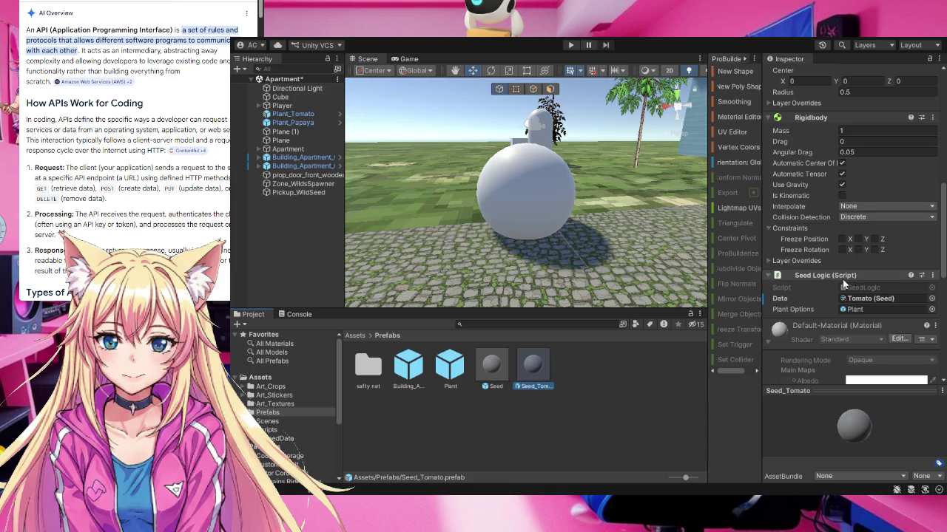
scroll(842, 279, up, 1)
scroll(843, 279, up, 2)
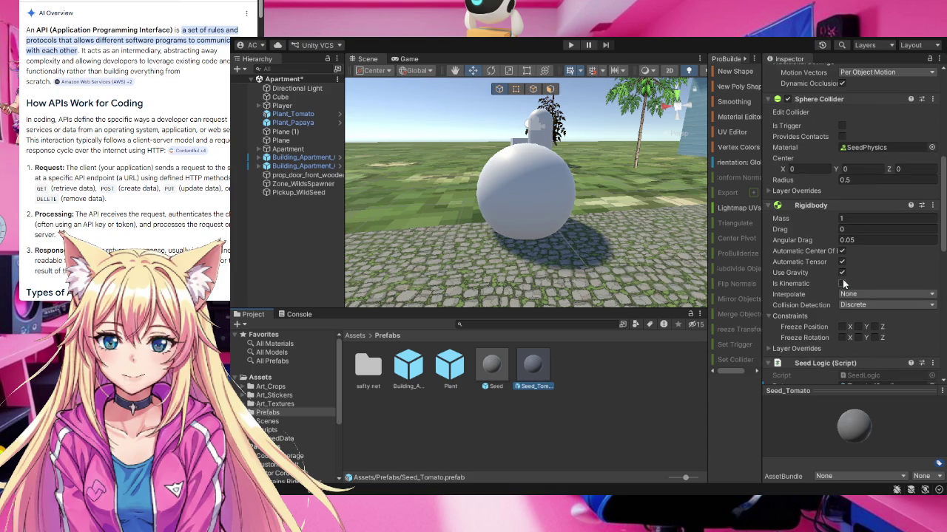
click(283, 106)
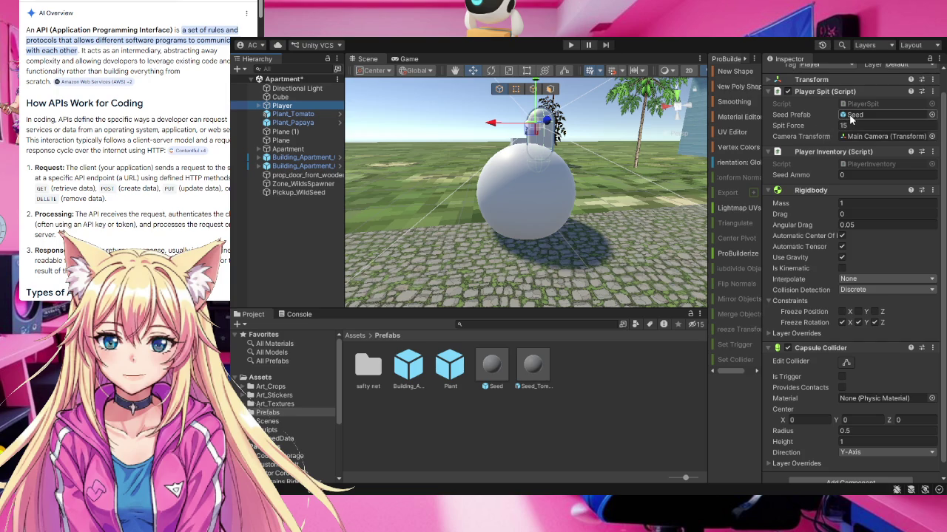
- Set Player Spit's Seed Prefab to Seed_Tomato and deselect the Player object
click(932, 116)
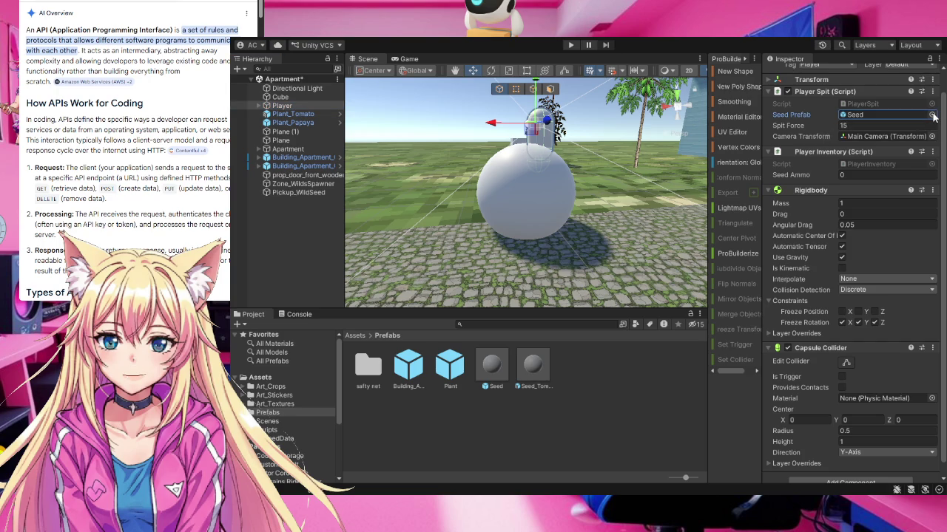
key(Down)
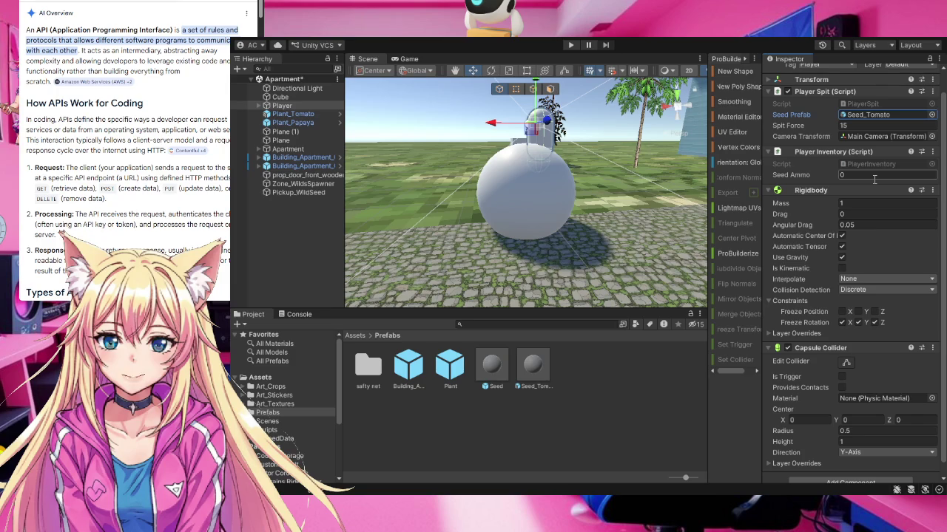
click(288, 270)
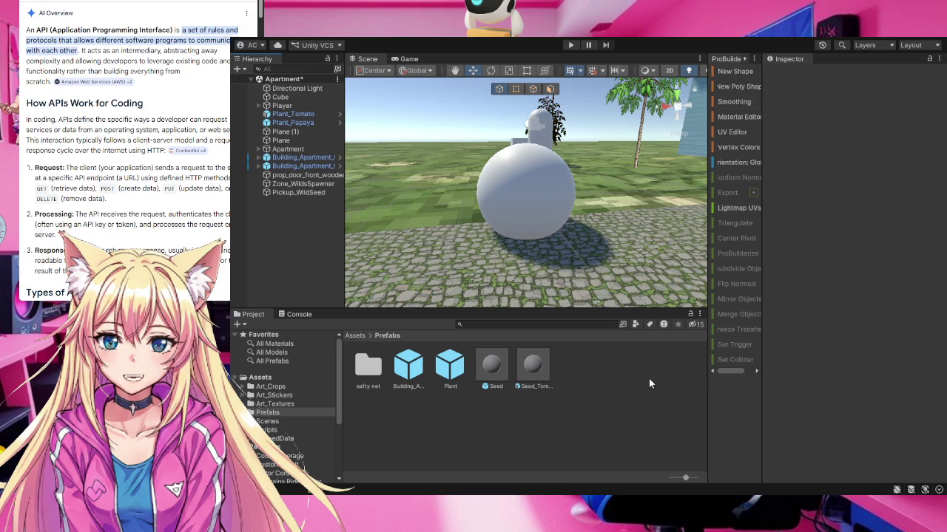
click(570, 46)
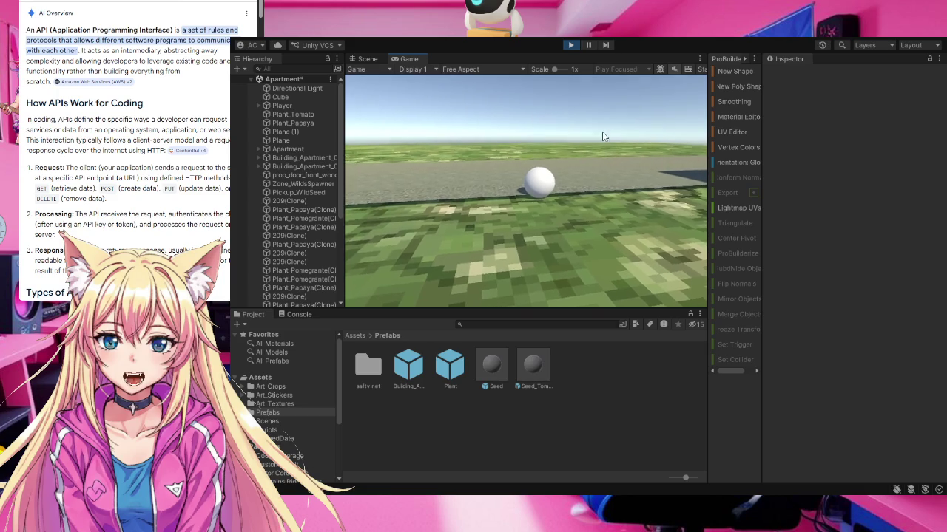
- Walk the player forward to the seed, right along the road, onto the grass, then stop
key(w)
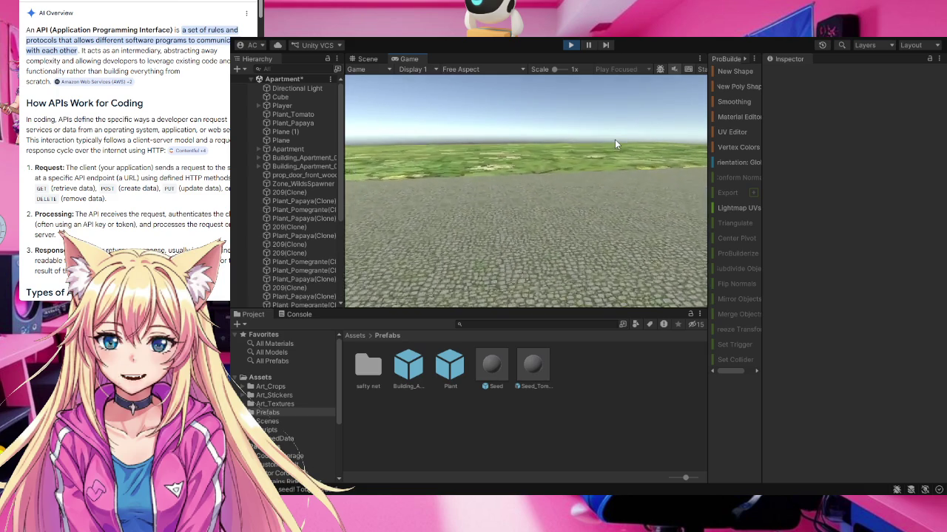
key(d)
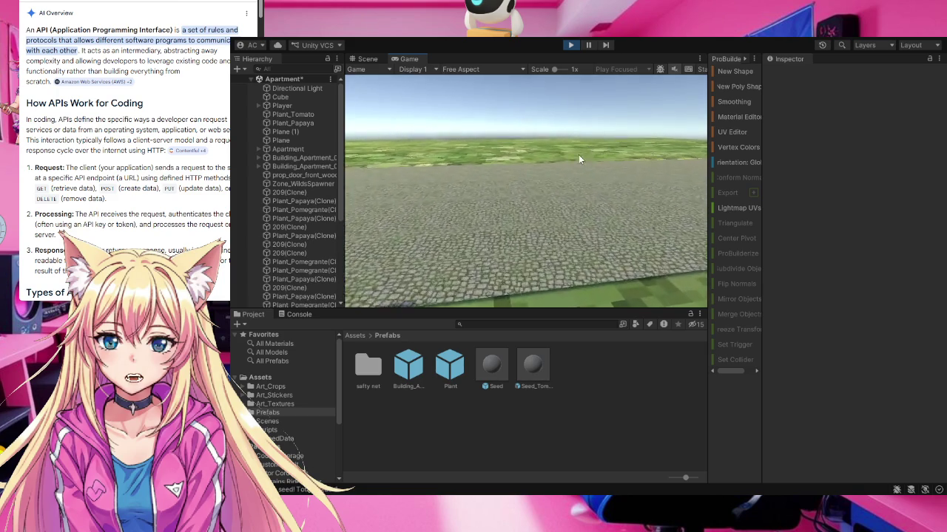
key(w)
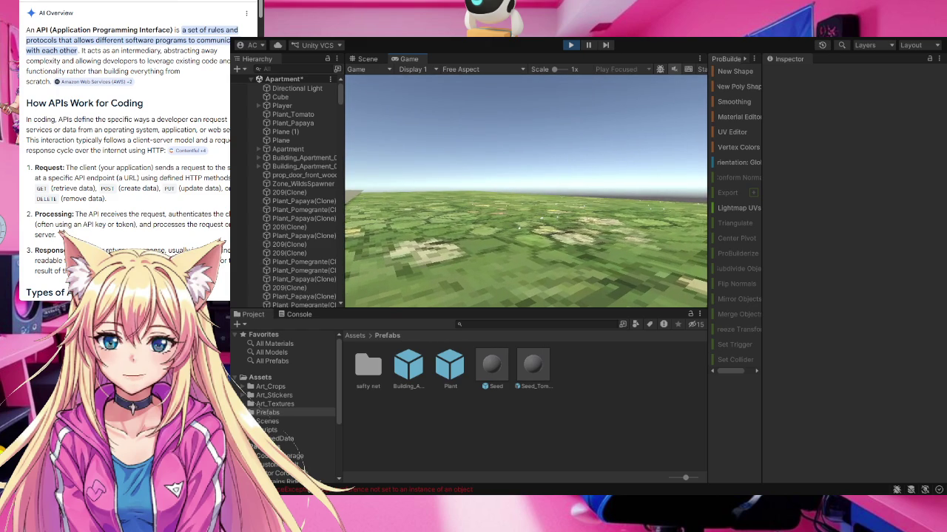
click(570, 45)
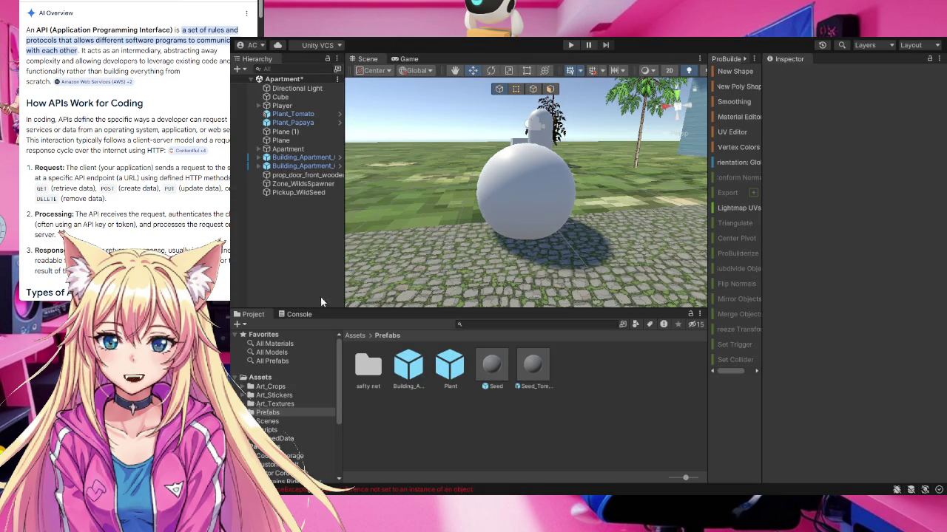
- Read the SimpleGrowth.Setup NullReferenceException errors in the Console, then return to Prefabs
click(308, 314)
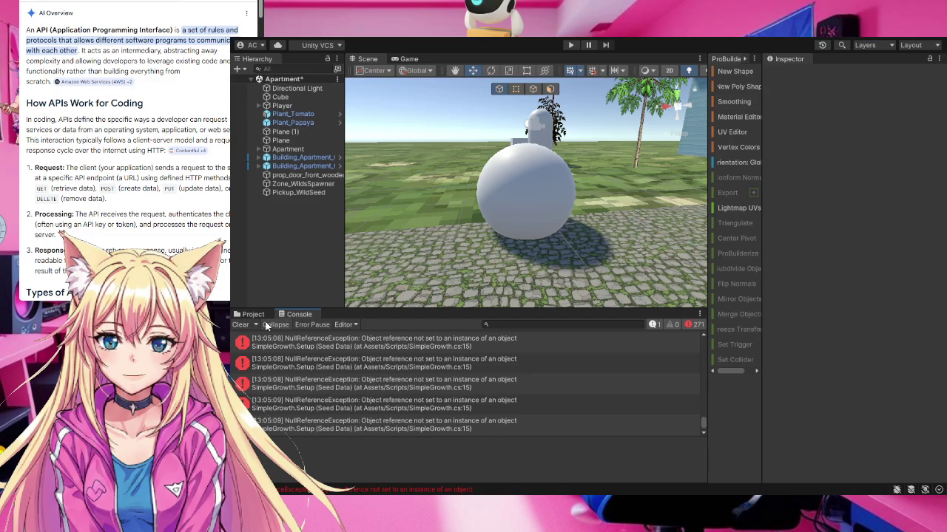
click(254, 315)
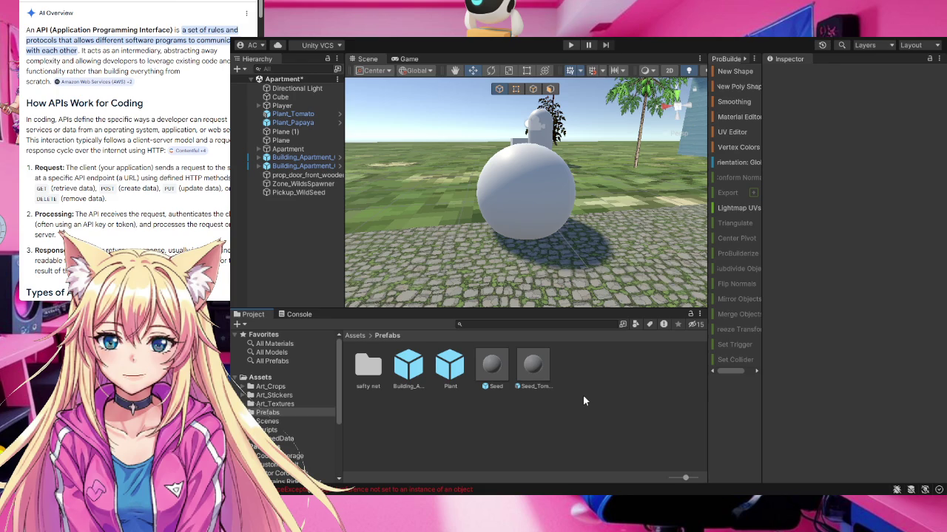
- Open the Scripts/SeedData folder to find the Tomato seed data asset
click(280, 440)
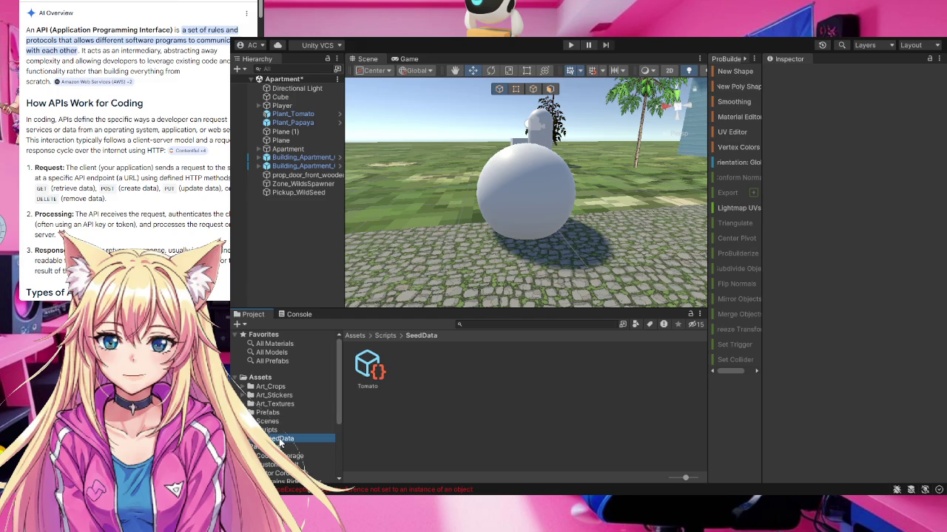
- Open the SimpleGrowth script from the Scripts folder and select its ripeSprite and growTime declarations
click(266, 429)
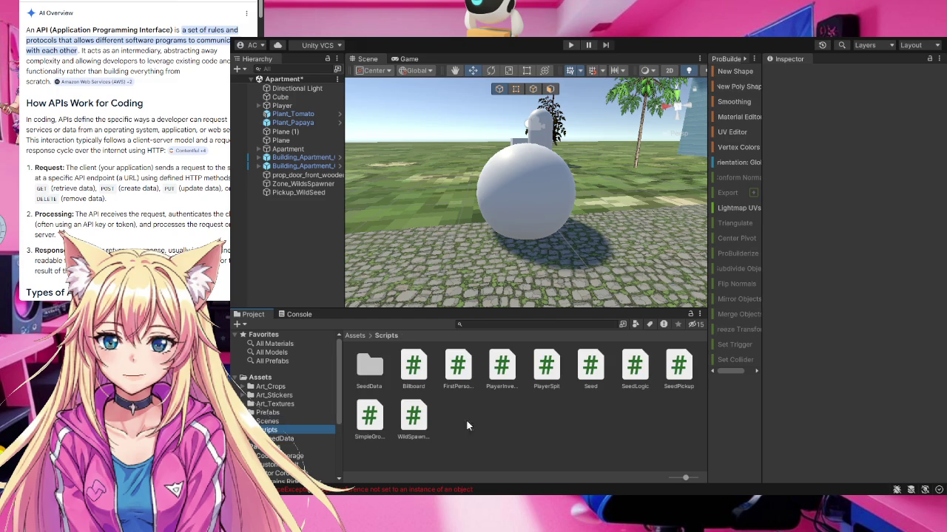
click(370, 418)
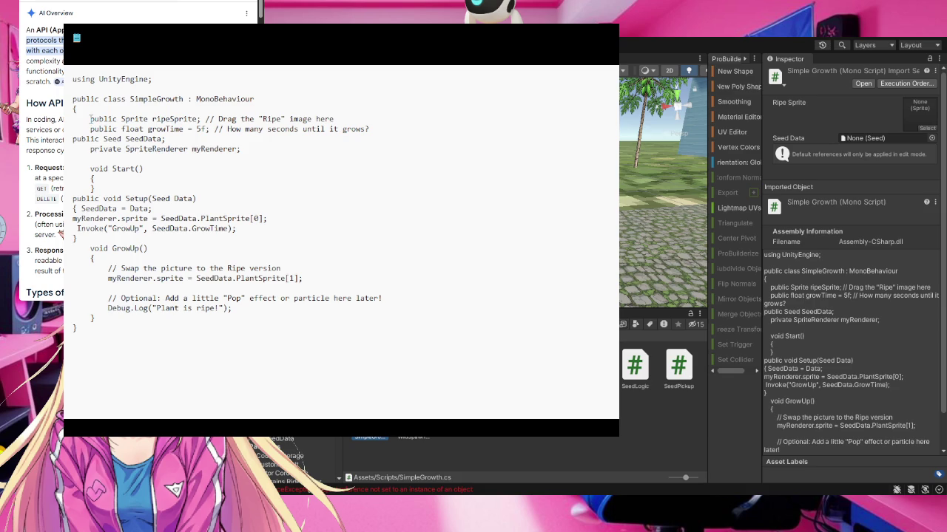
drag(90, 118, 211, 128)
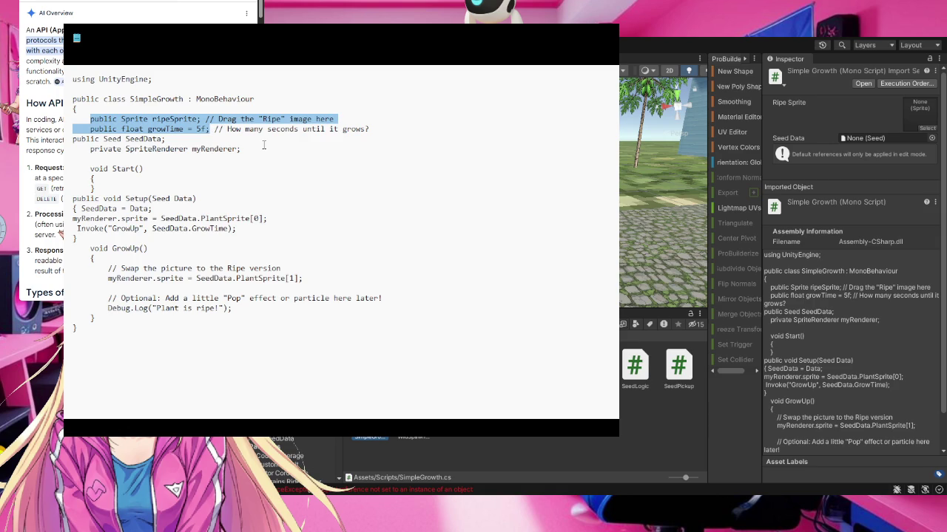
- Delete the ripeSprite and growTime declarations and close the code window to save
key(BackSpace)
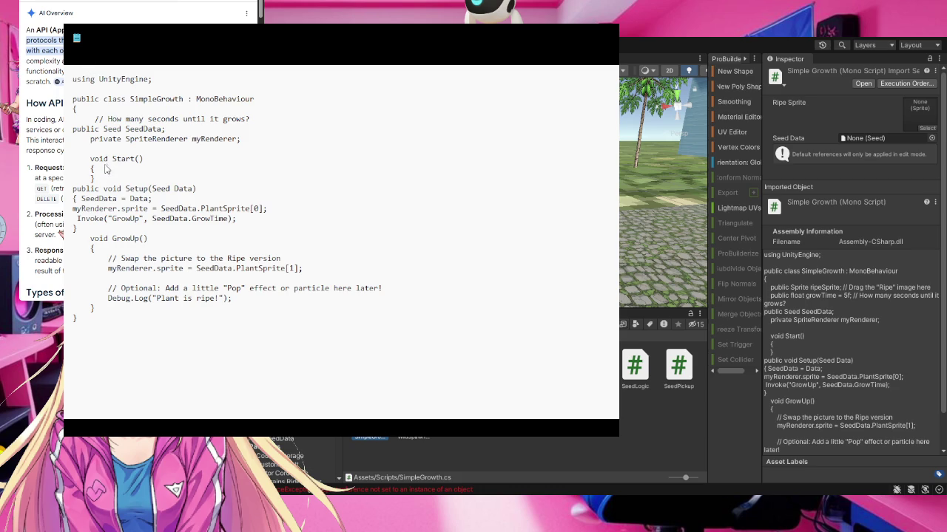
click(612, 37)
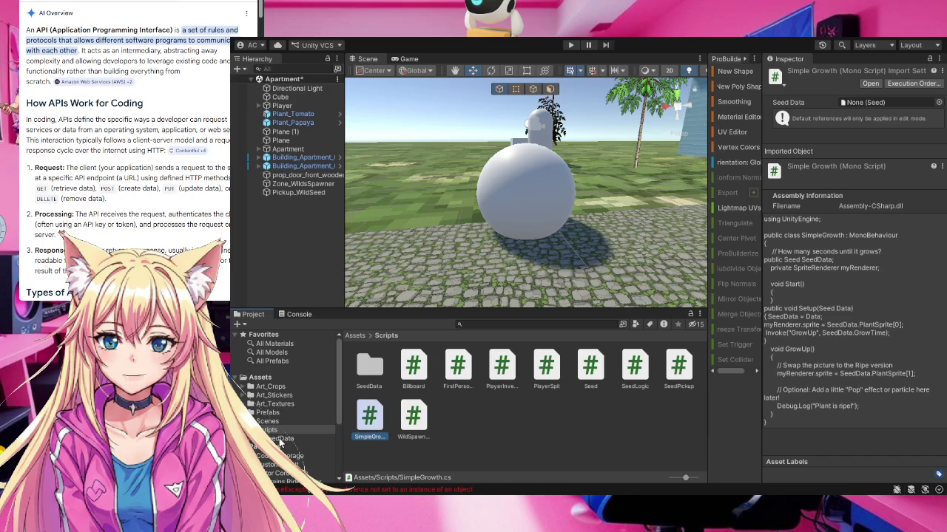
- Select the Plant prefab in Prefabs and open its Simple Growth script from the Inspector
click(318, 413)
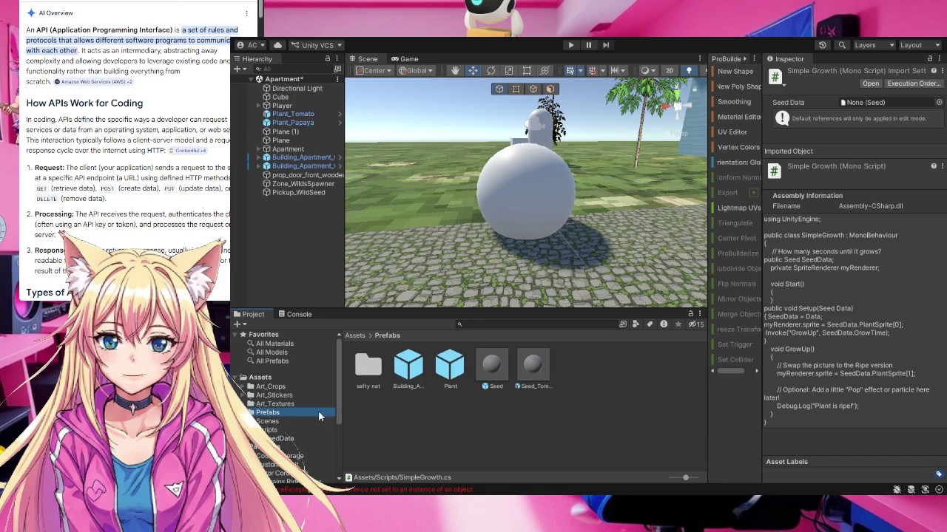
click(447, 362)
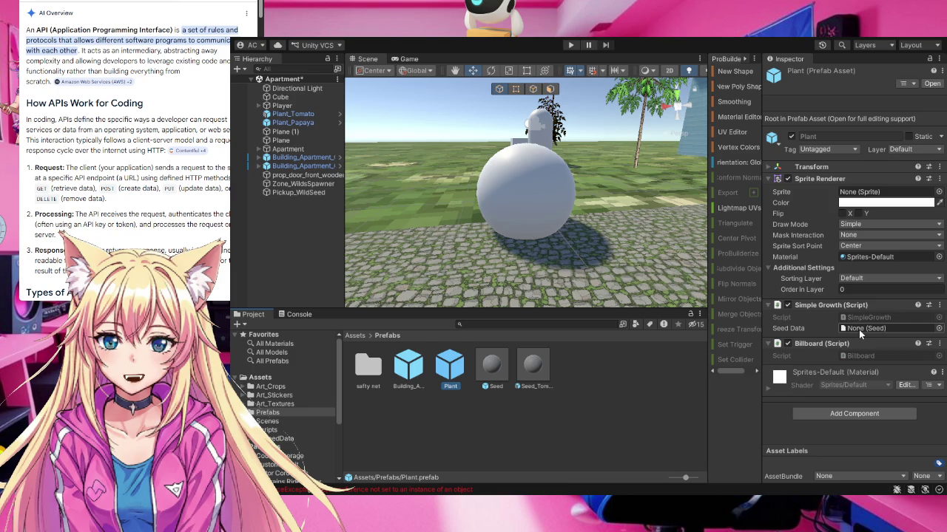
double_click(832, 305)
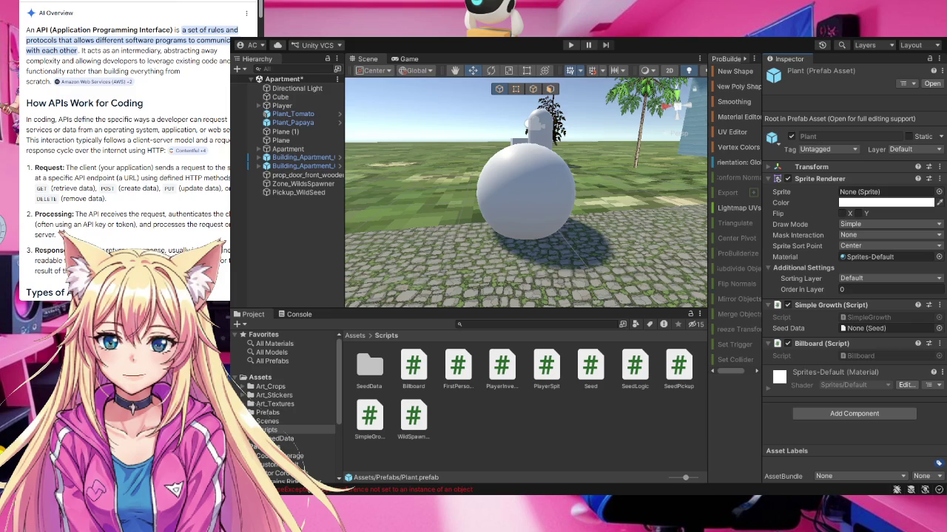
key(alt+Tab)
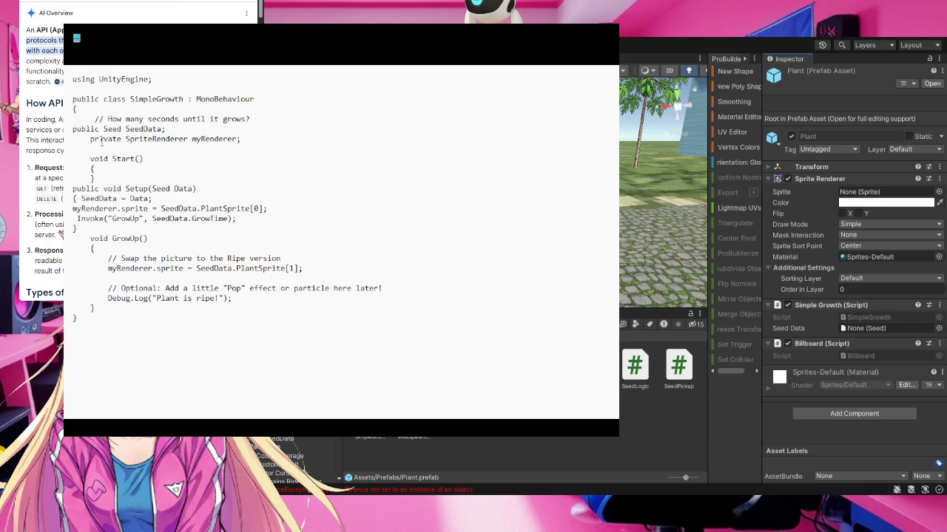
- Change myRenderer from private to public in SimpleGrowth, then close the editor to recompile
drag(122, 139, 91, 140)
text(public)
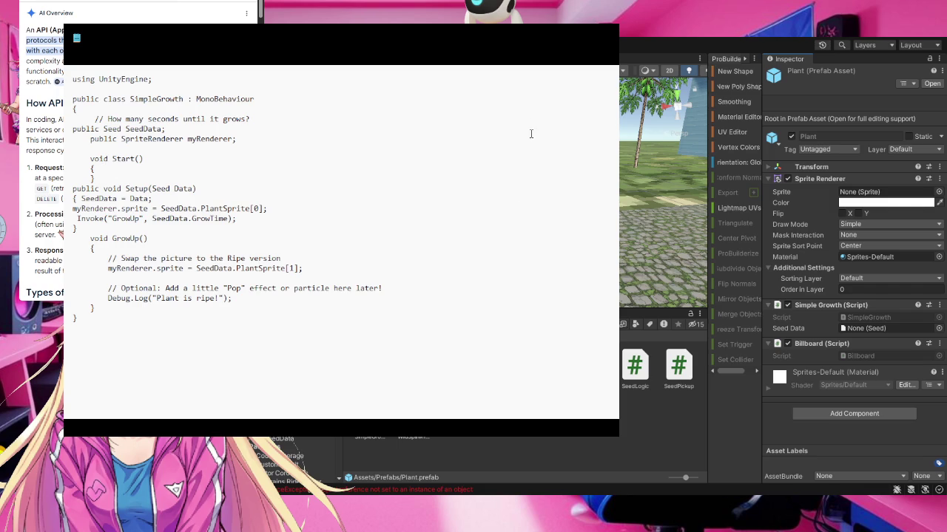
click(899, 45)
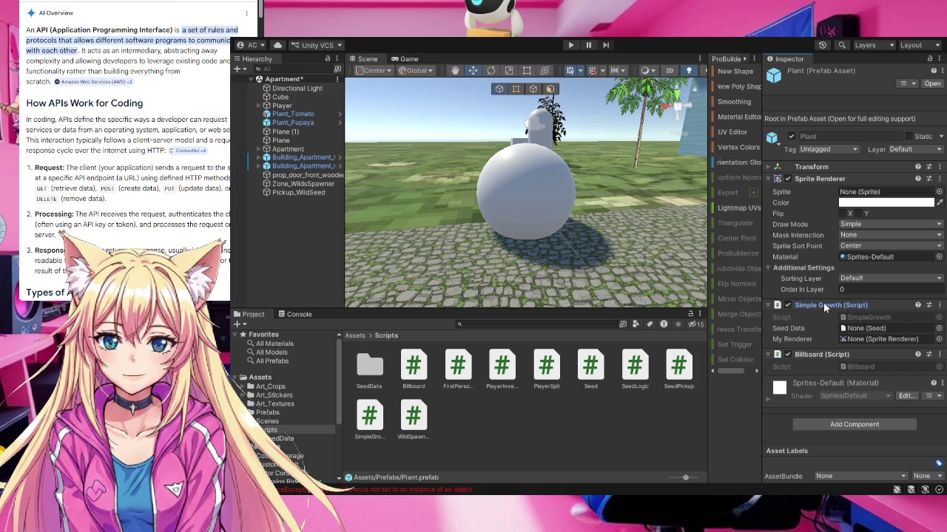
- Link the Plant prefab's own Sprite Renderer to Simple Growth's My Renderer field
mouse_move(823, 302)
mouse_down()
mouse_move(845, 241)
mouse_move(868, 233)
mouse_move(868, 190)
mouse_move(875, 213)
mouse_move(822, 211)
mouse_move(779, 179)
mouse_move(823, 182)
mouse_move(796, 194)
mouse_move(818, 237)
mouse_move(851, 233)
mouse_move(827, 308)
mouse_up()
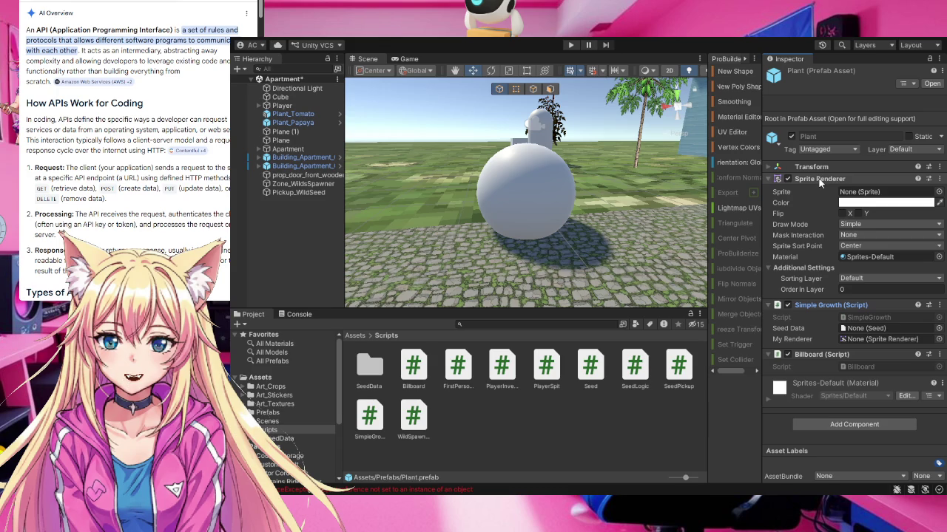
mouse_move(819, 178)
mouse_down()
mouse_move(860, 245)
mouse_move(871, 342)
mouse_up()
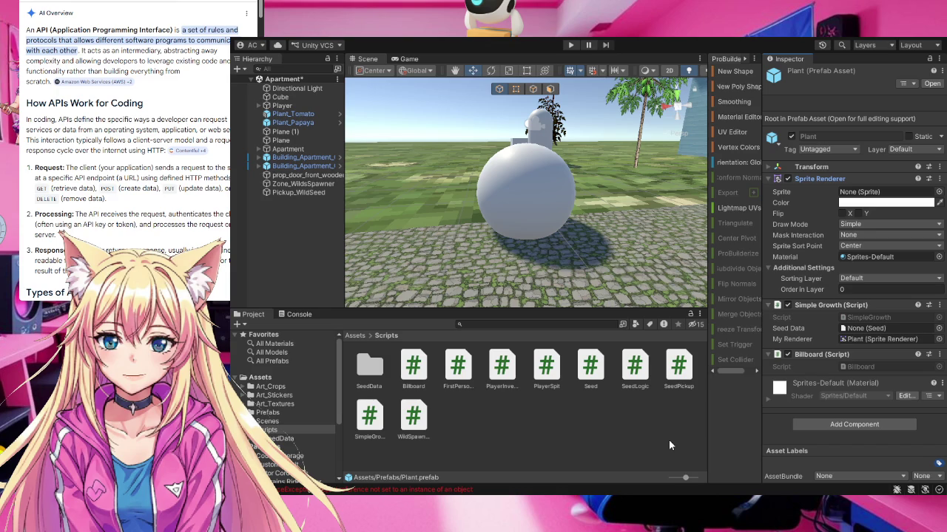
- Clear the old NullReferenceException errors from the Console and start Play mode
click(299, 315)
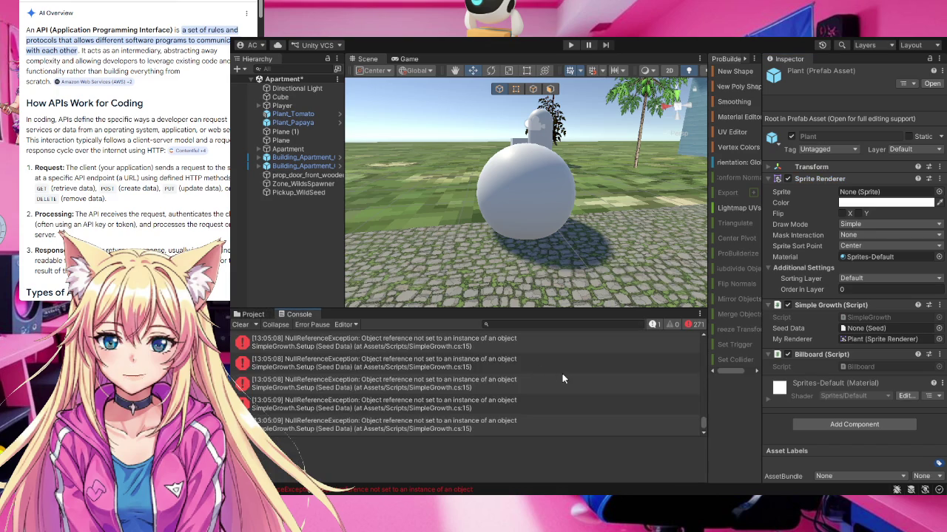
click(240, 325)
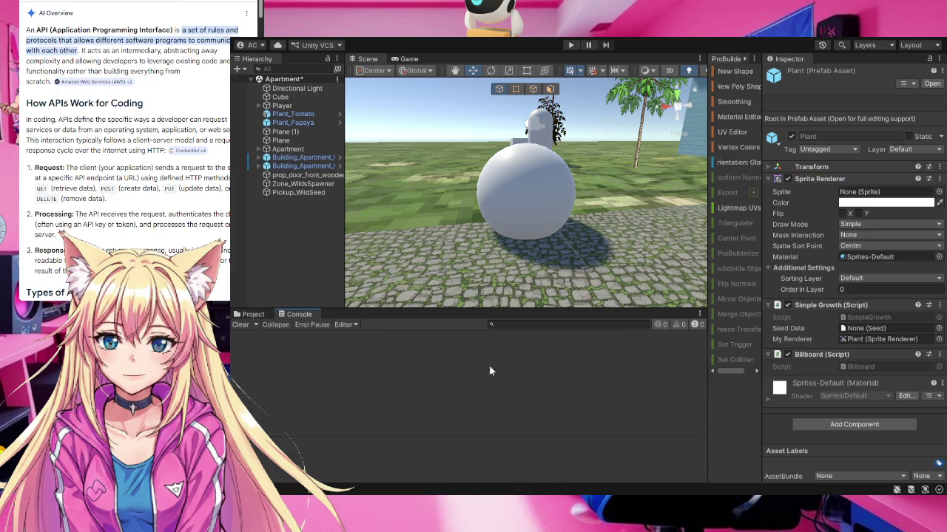
click(571, 44)
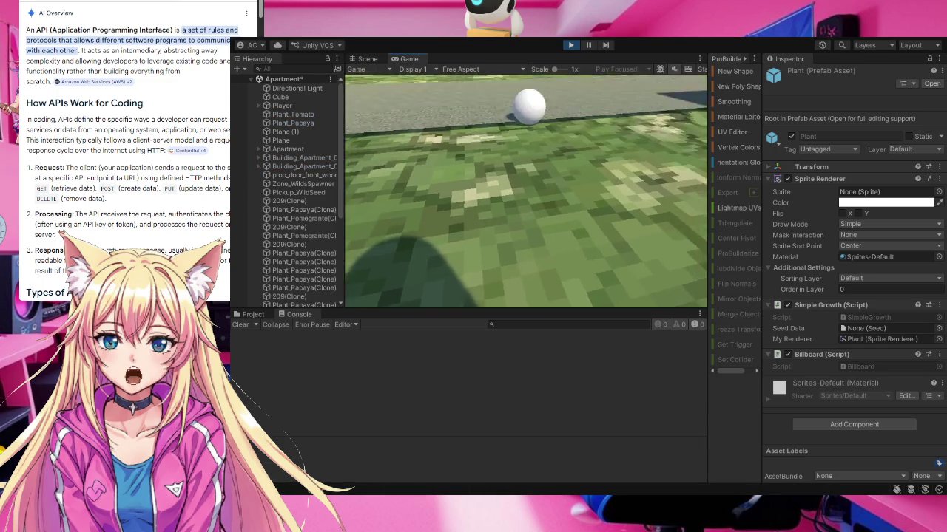
- Walk with WASD to collect the seed, watch the tomato plants ripen, then stop playing
key(w)
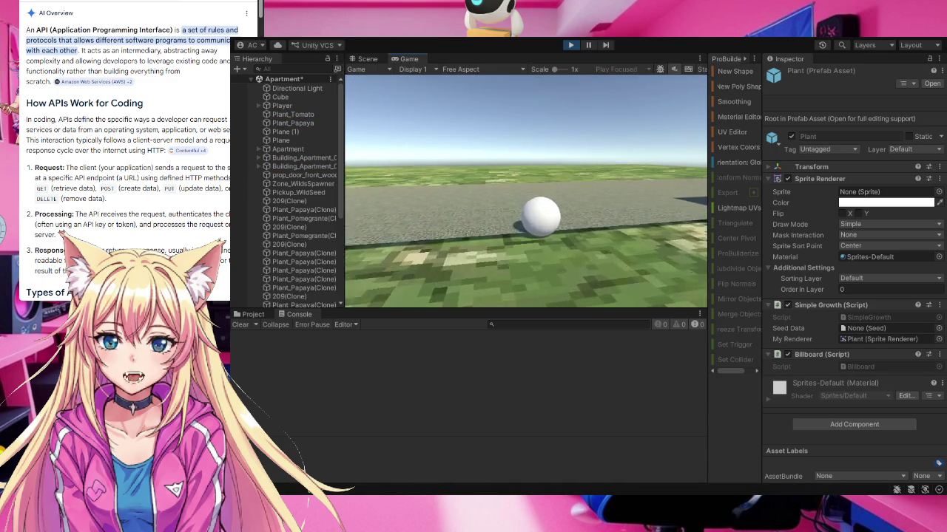
key(w)
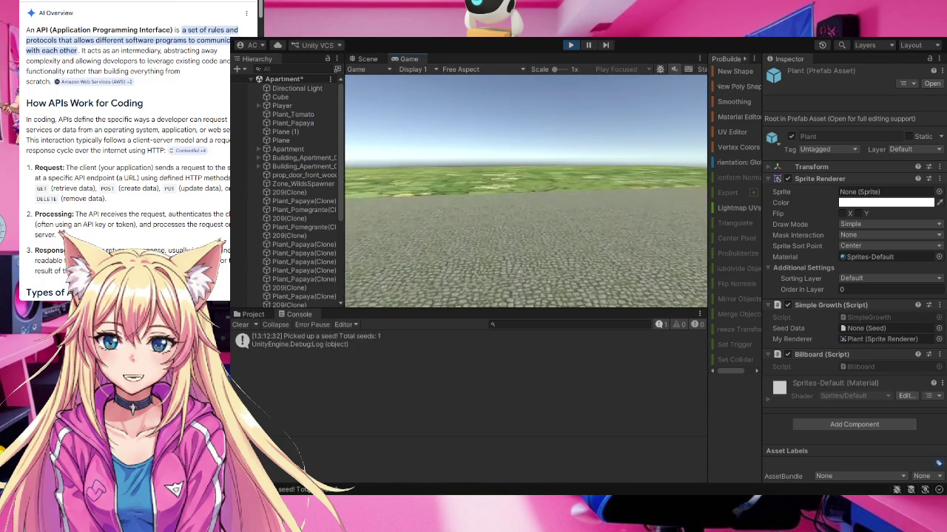
key(w)
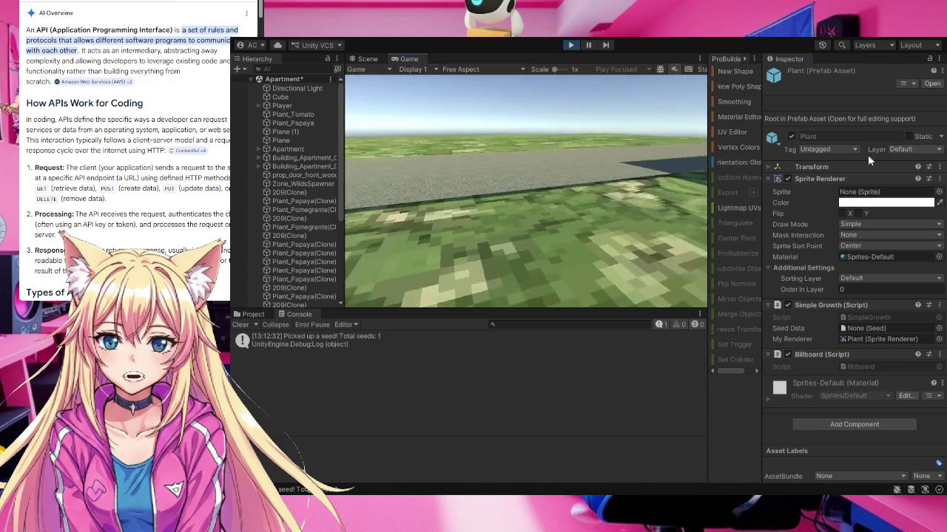
key(w)
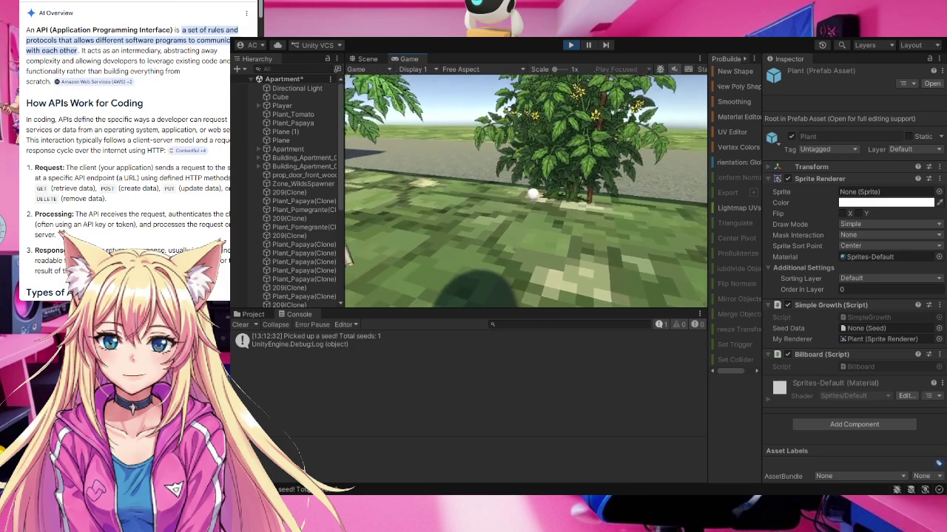
key(w)
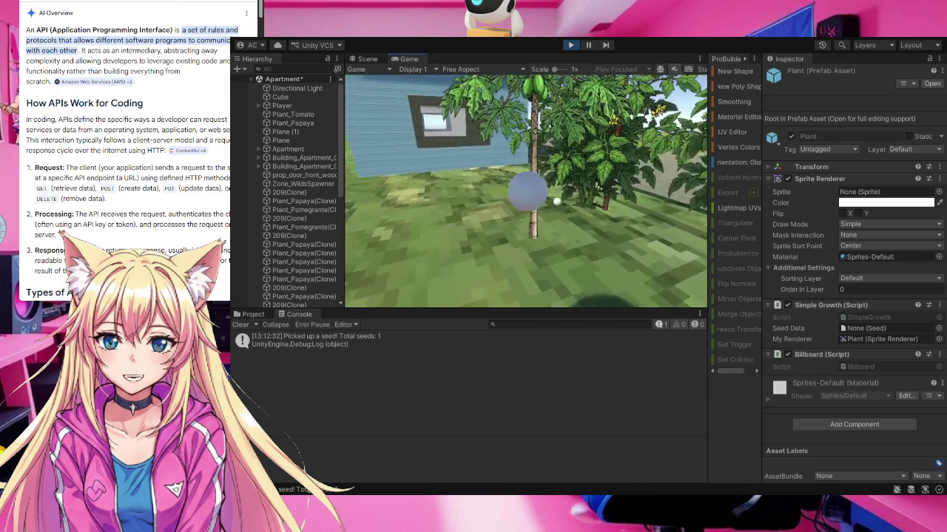
key(w)
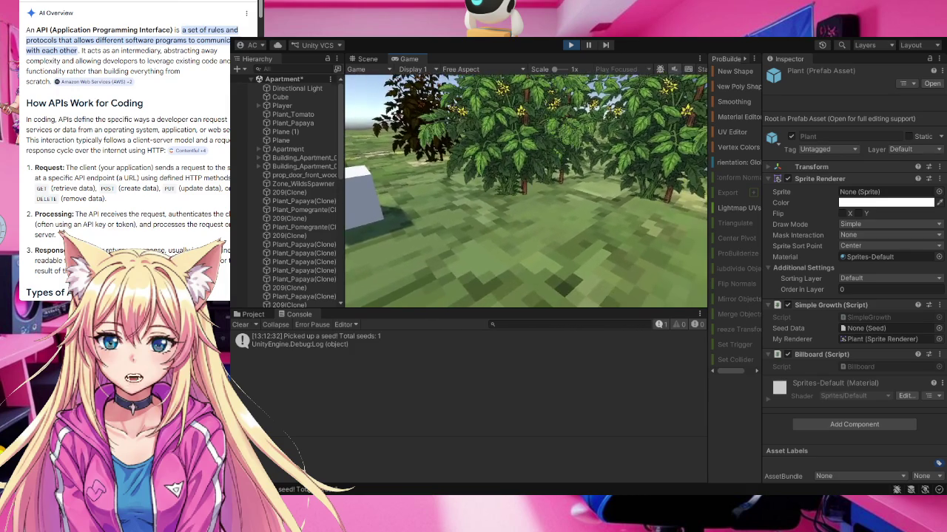
key(w)
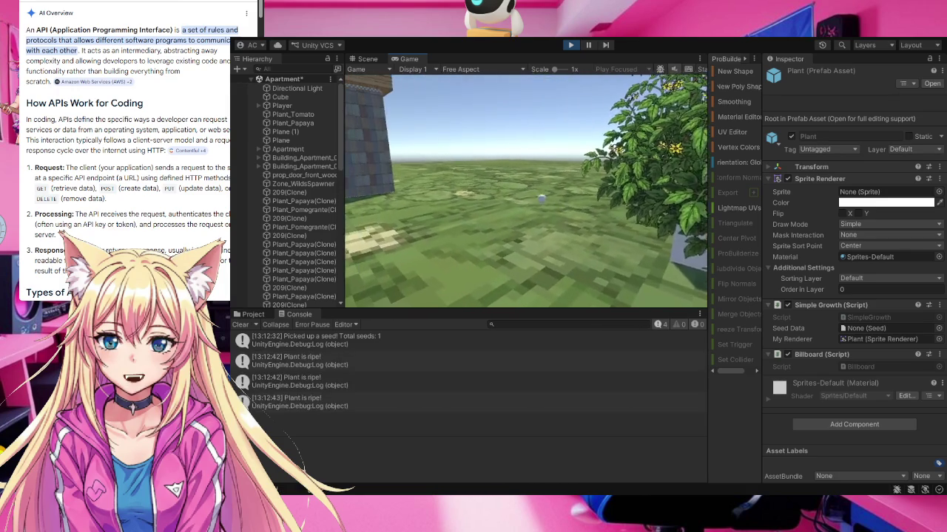
key(w)
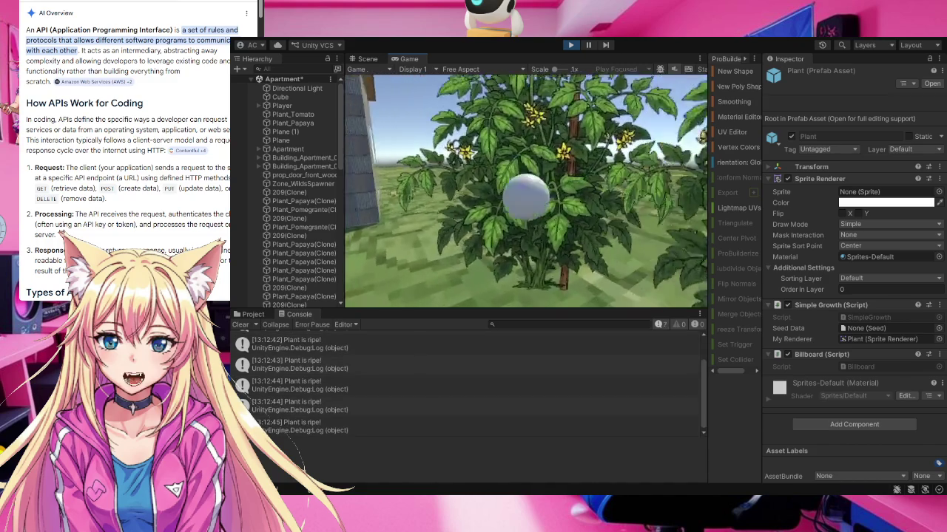
key(w)
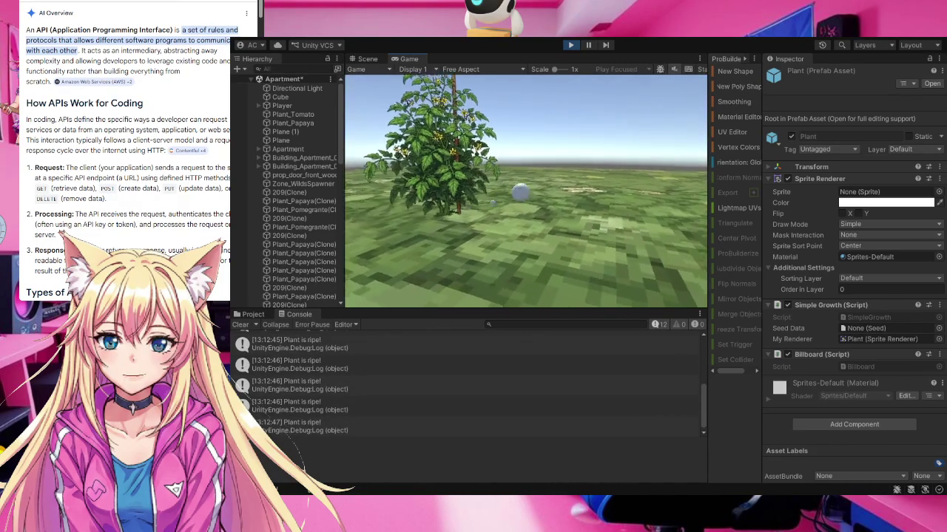
key(w)
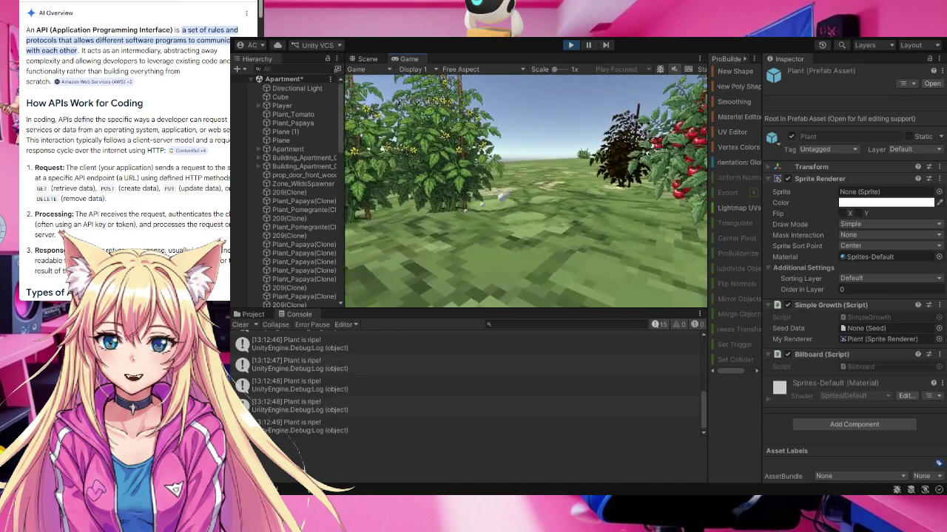
key(s)
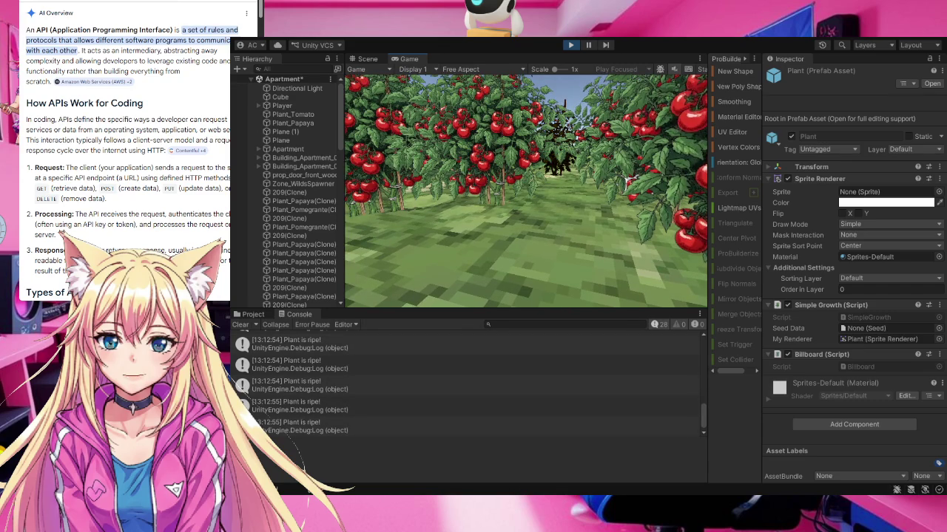
key(ctrl+p)
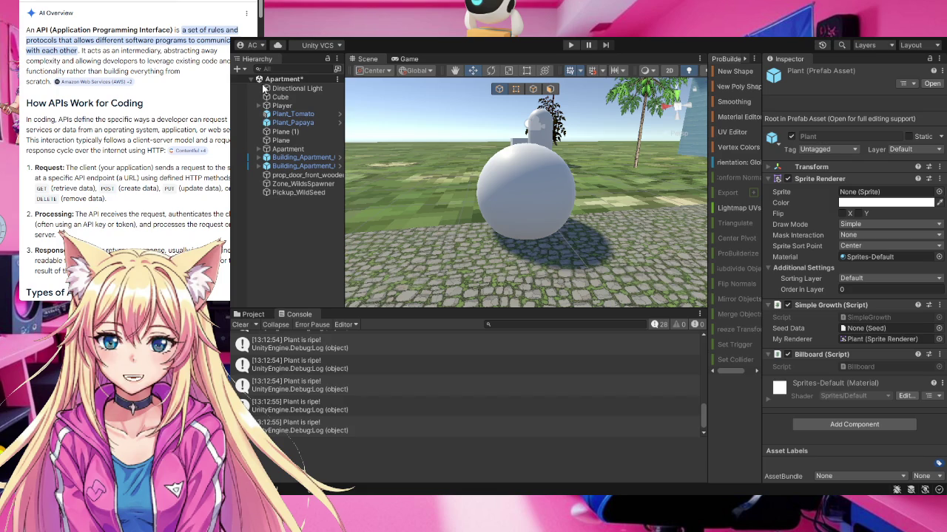
- Save the Apartment scene, then zoom out and orbit the Scene view to show the house
key(ctrl+s)
scroll(602, 230, down, 5)
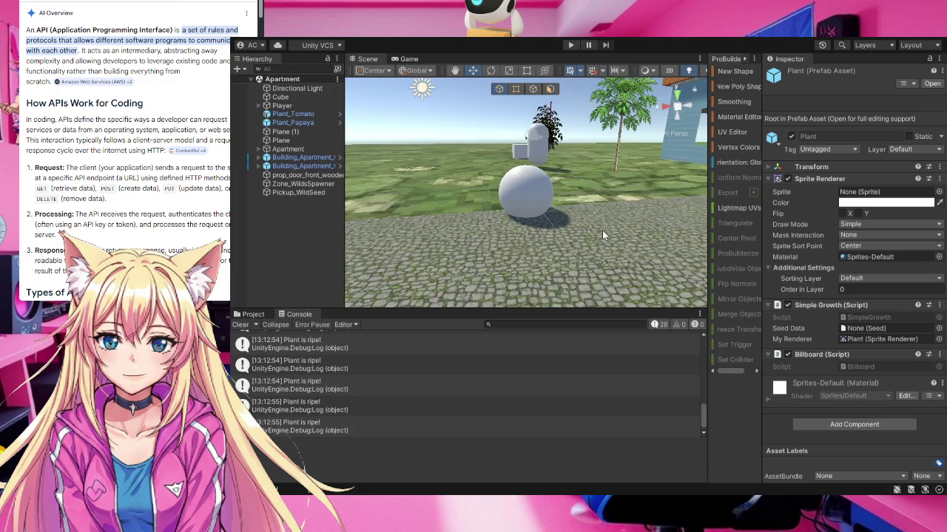
scroll(601, 235, down, 3)
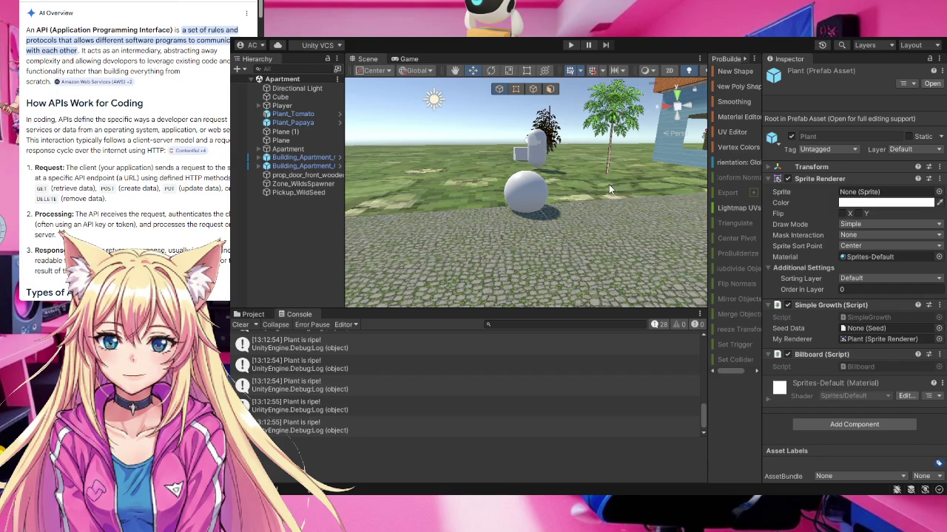
drag(582, 180, 658, 169)
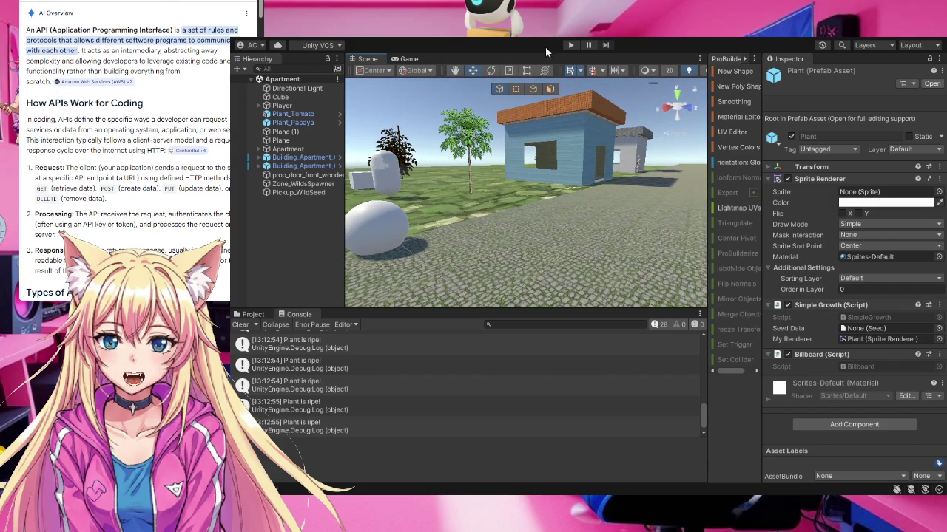
click(571, 45)
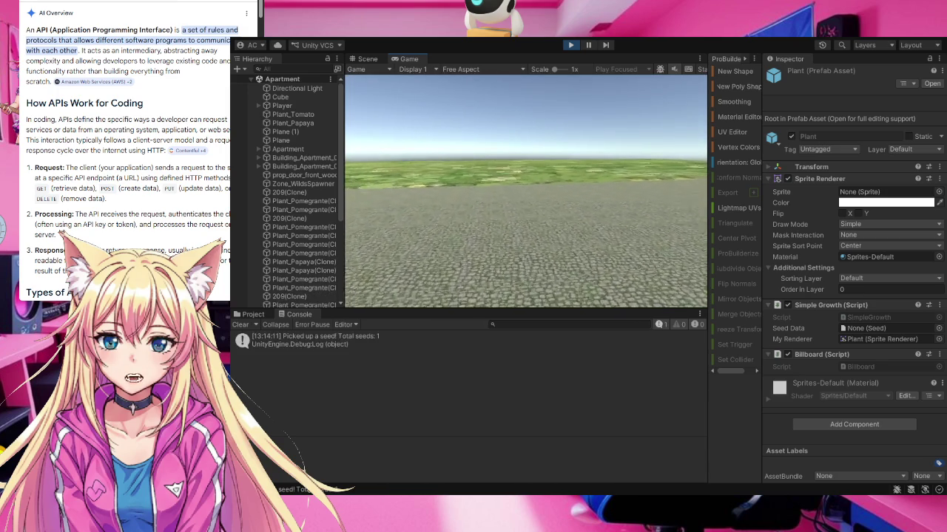
key(w)
key(w)
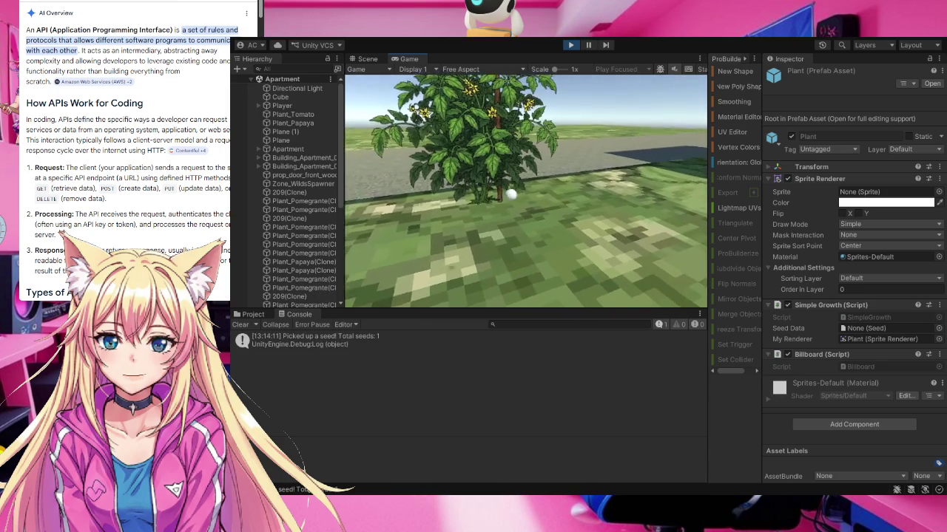
key(s)
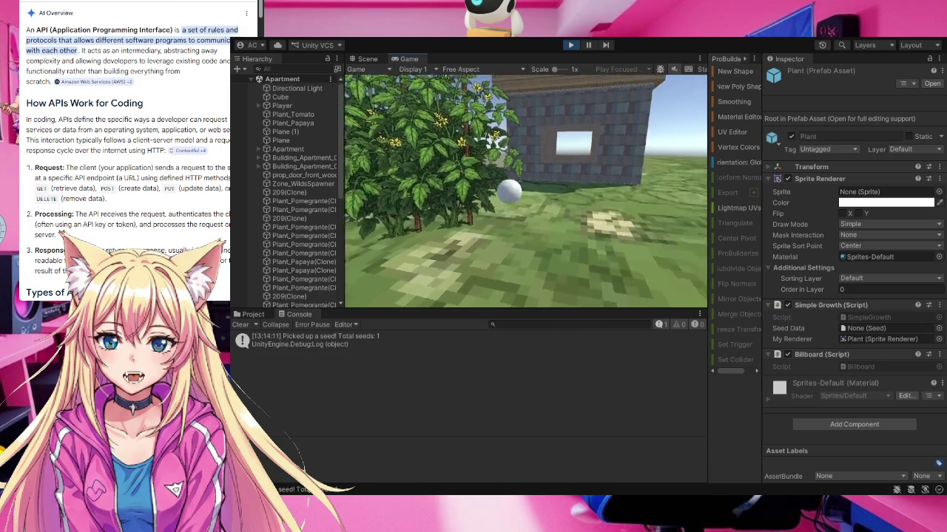
key(w)
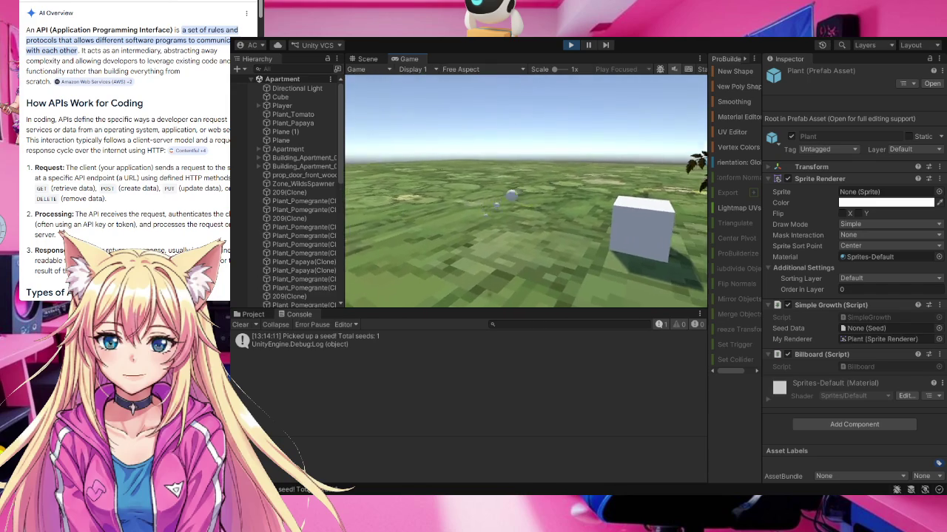
key(w)
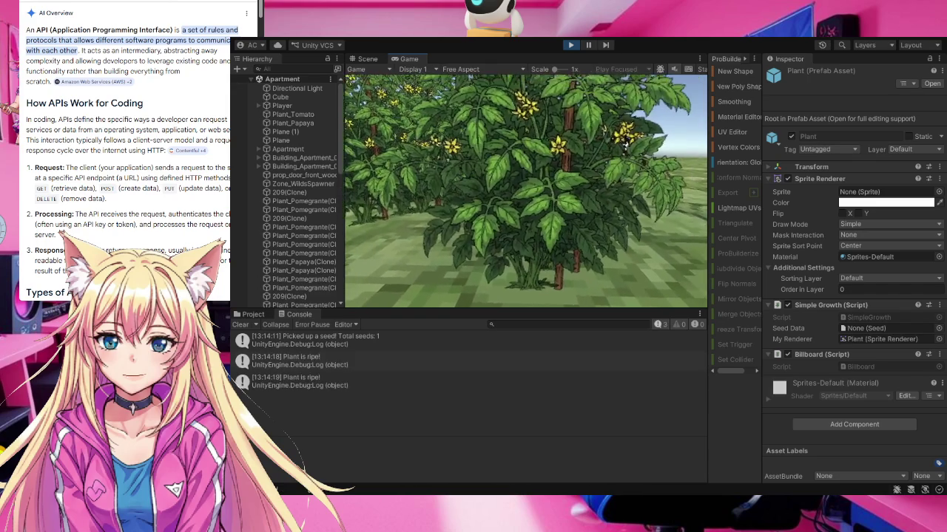
key(d)
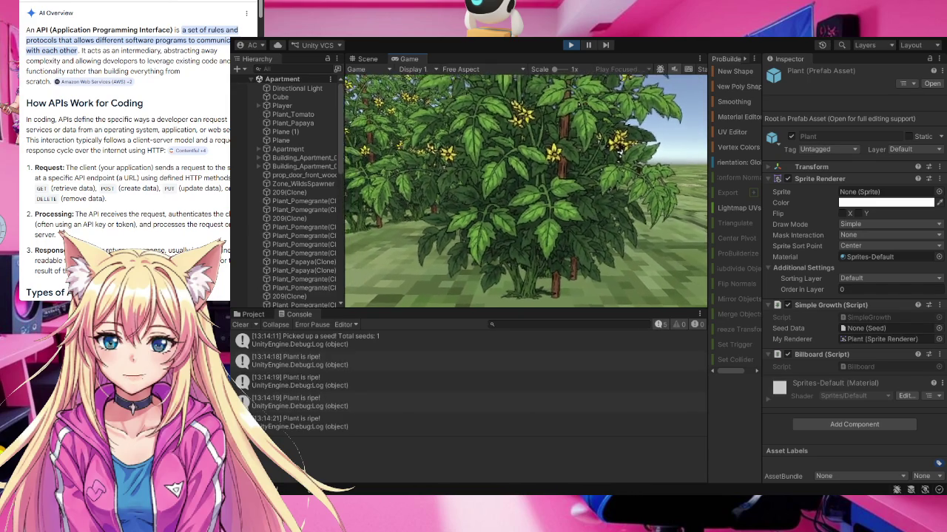
key(w)
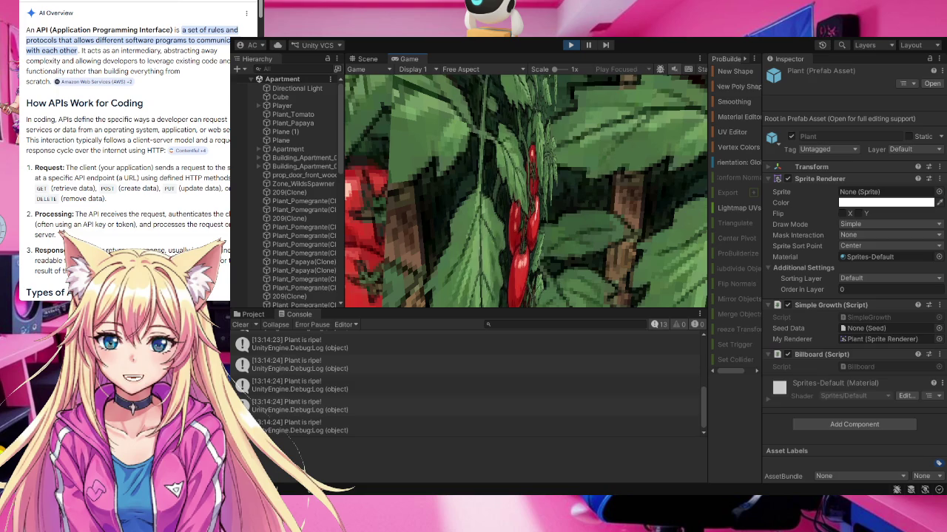
click(571, 45)
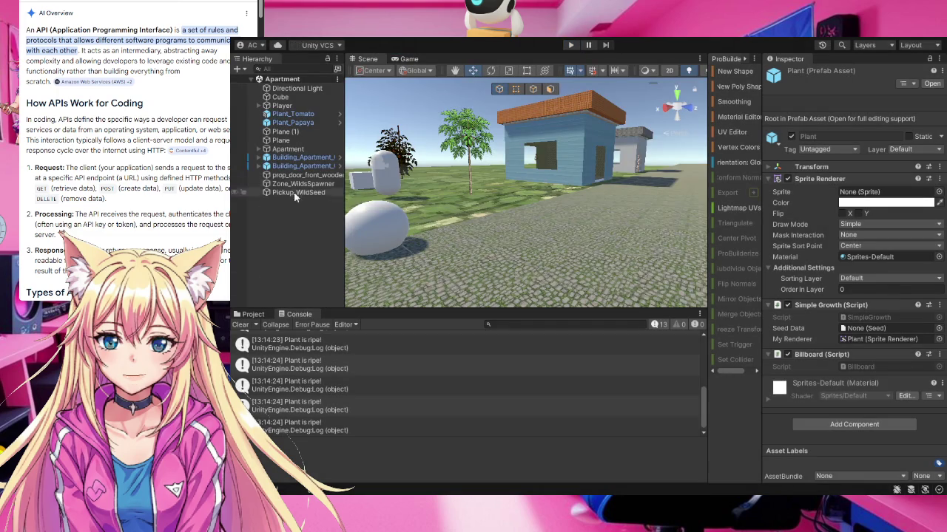
- Switch from the Console to the Project window and select the Assets/Scripts/SeedData folder
click(252, 314)
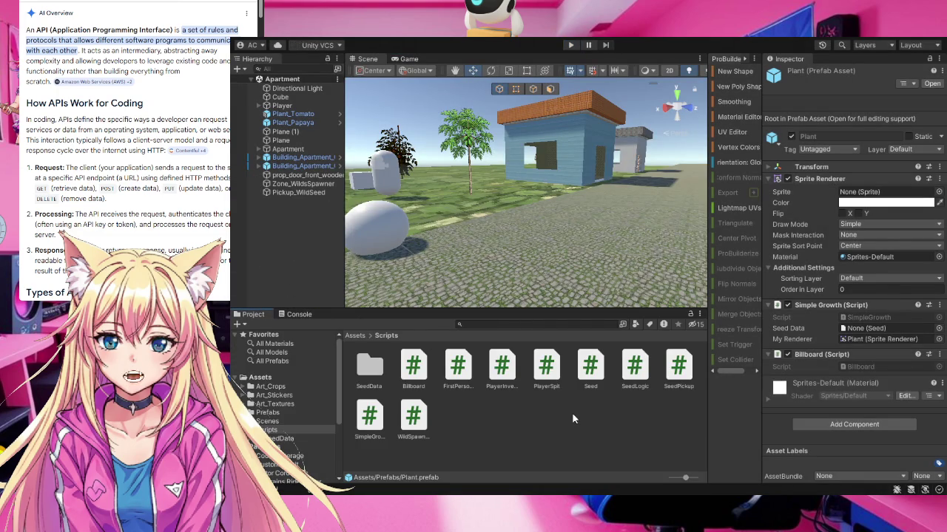
click(275, 438)
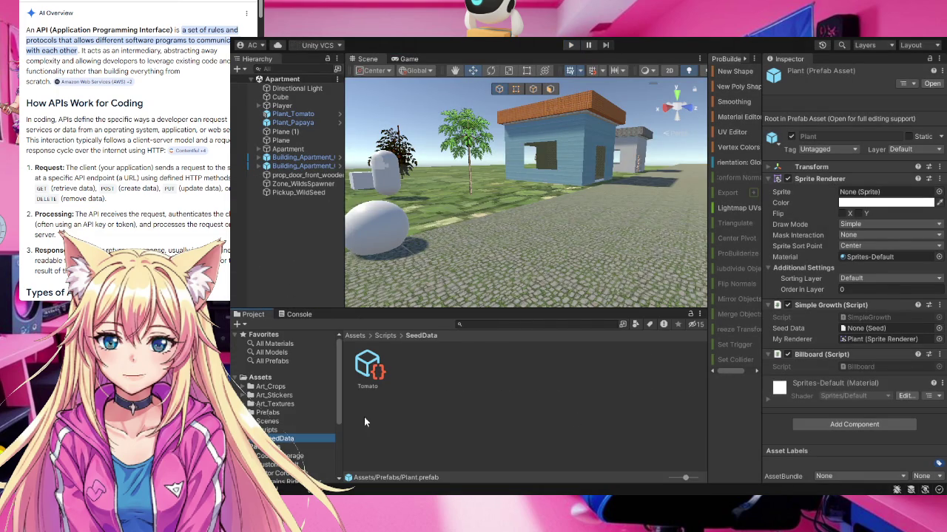
click(447, 392)
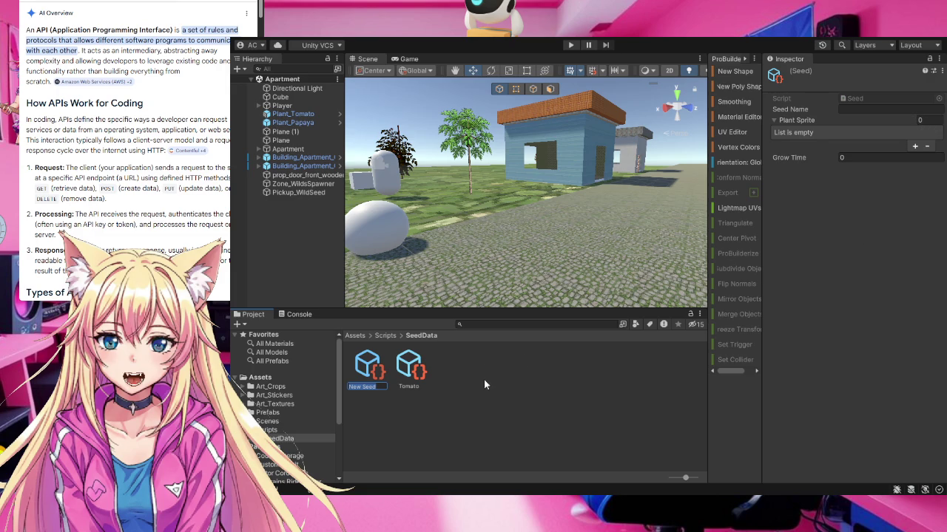
- Keep the new Seed asset's default name New Seed and return to SeedData
click(860, 99)
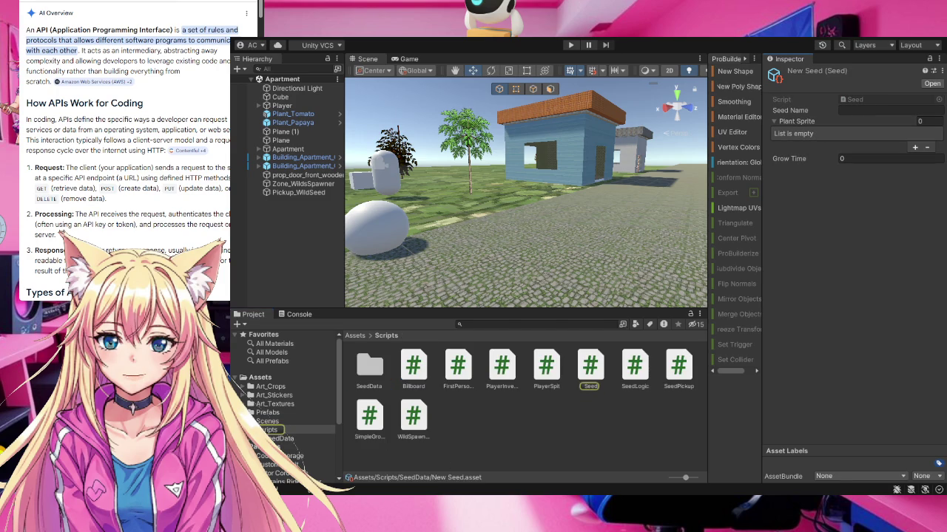
click(290, 439)
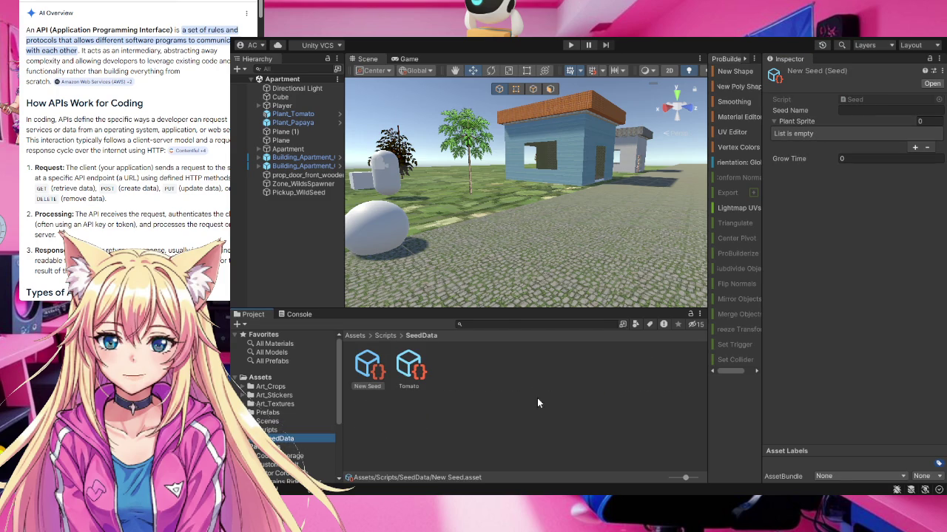
click(363, 370)
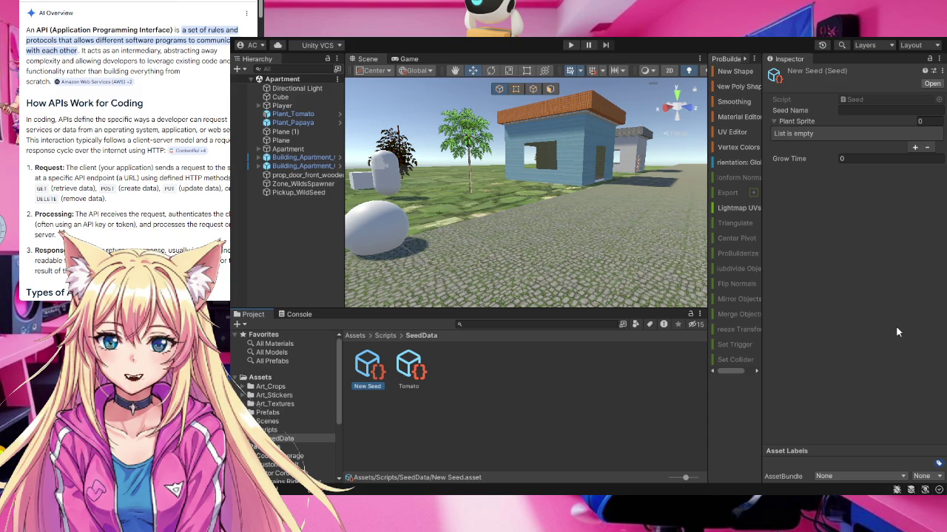
click(856, 111)
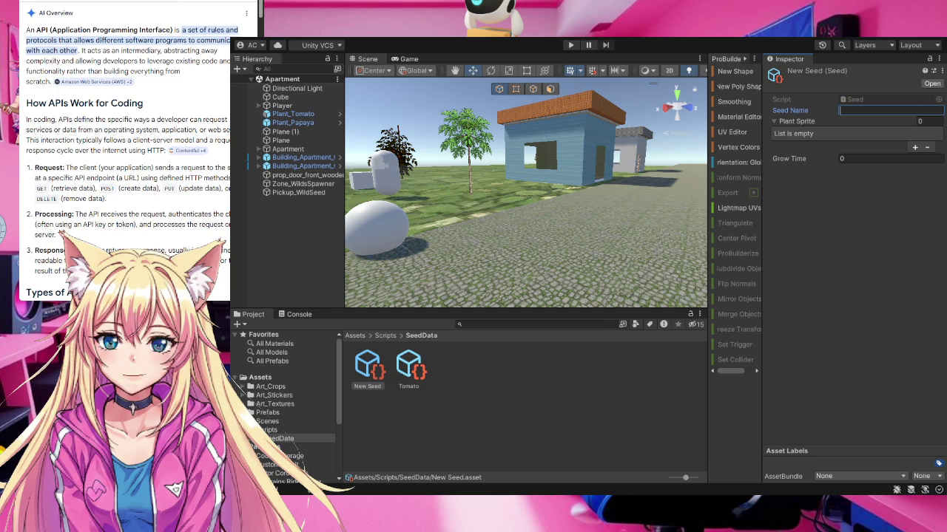
- Enter Papaya as the New Seed asset's Seed Name in the Inspector
click(813, 122)
click(852, 111)
click(271, 413)
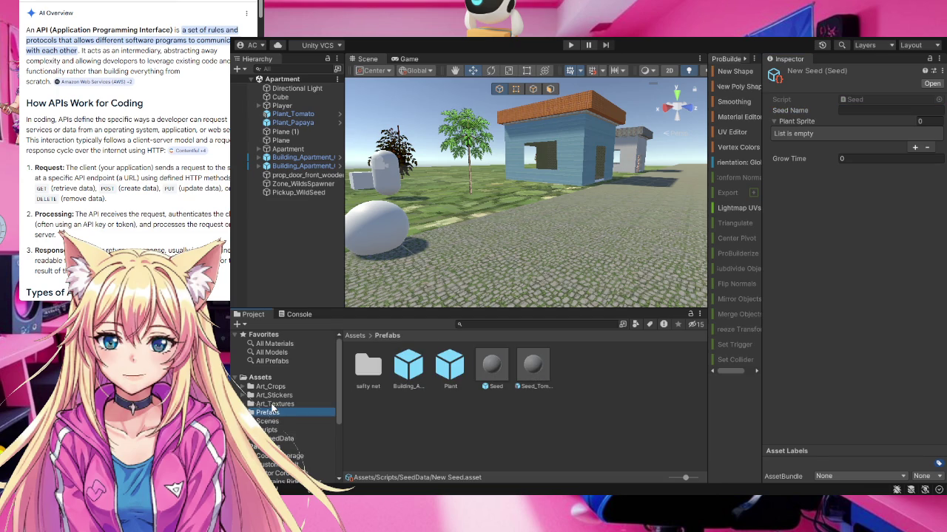
click(278, 439)
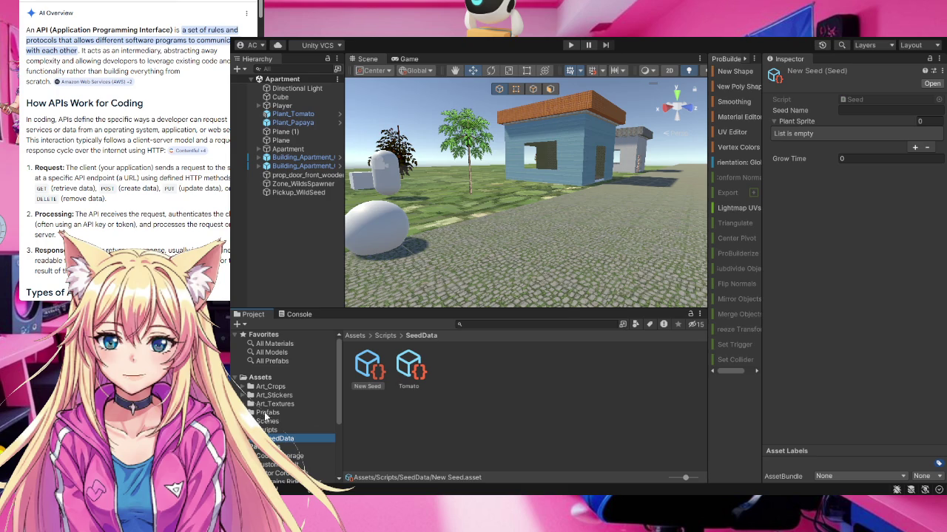
click(846, 110)
click(848, 110)
text(Papaya)
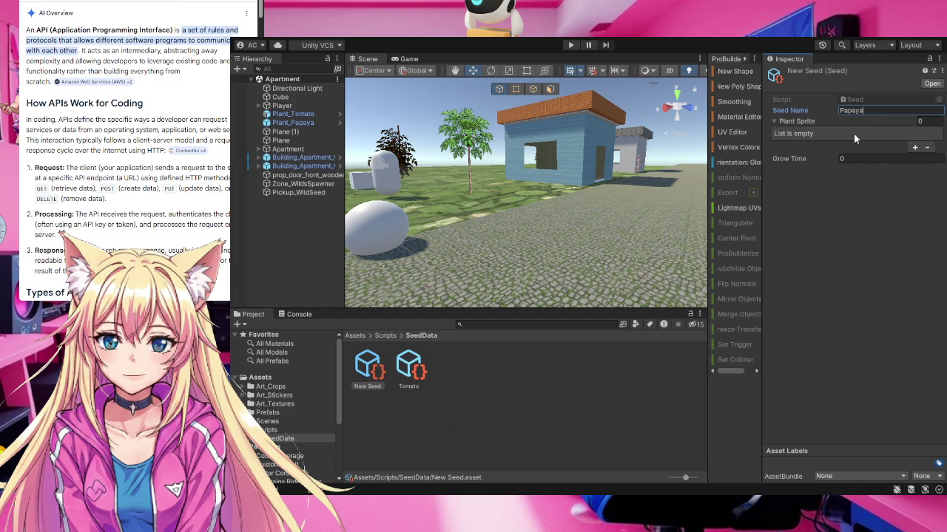
key(Return)
- Assign crop_papaya_growth and crop_papaya_ripe from Art_Crops to the seed's Plant Sprite list
click(270, 388)
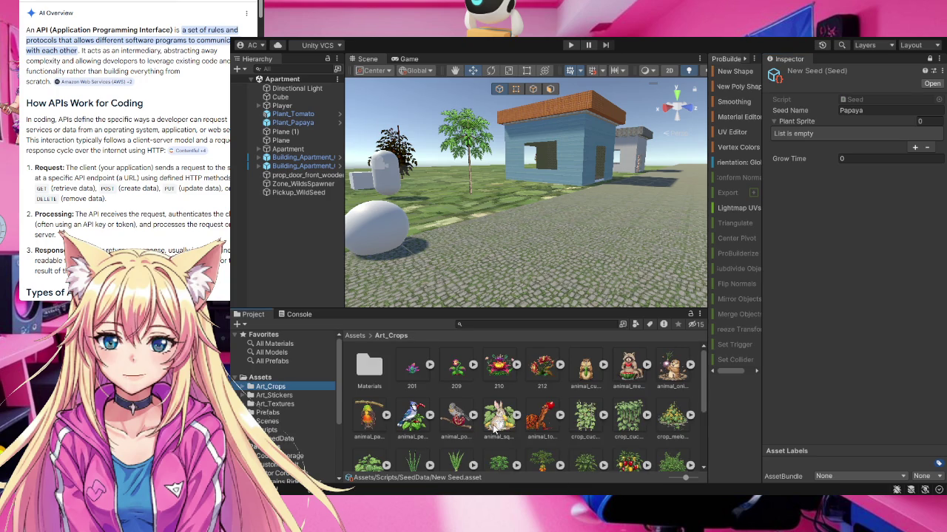
scroll(494, 428, down, 1)
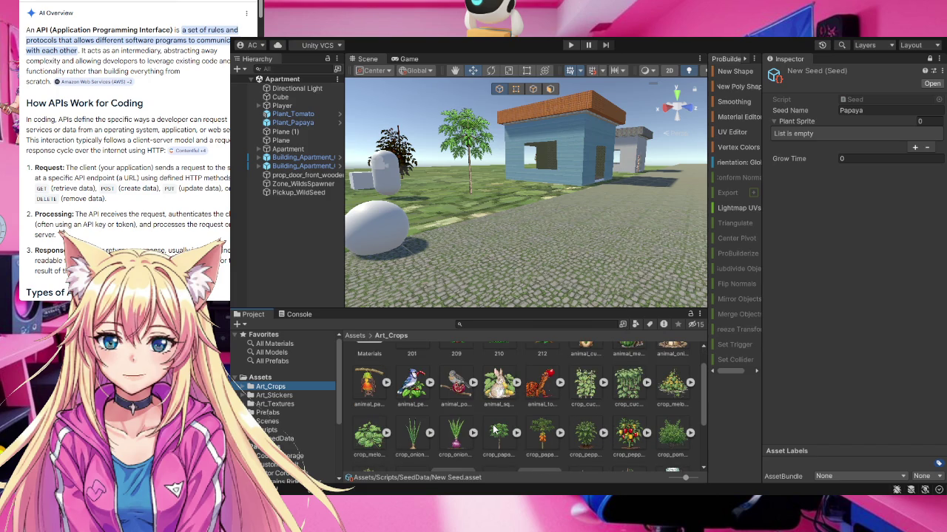
scroll(494, 429, down, 1)
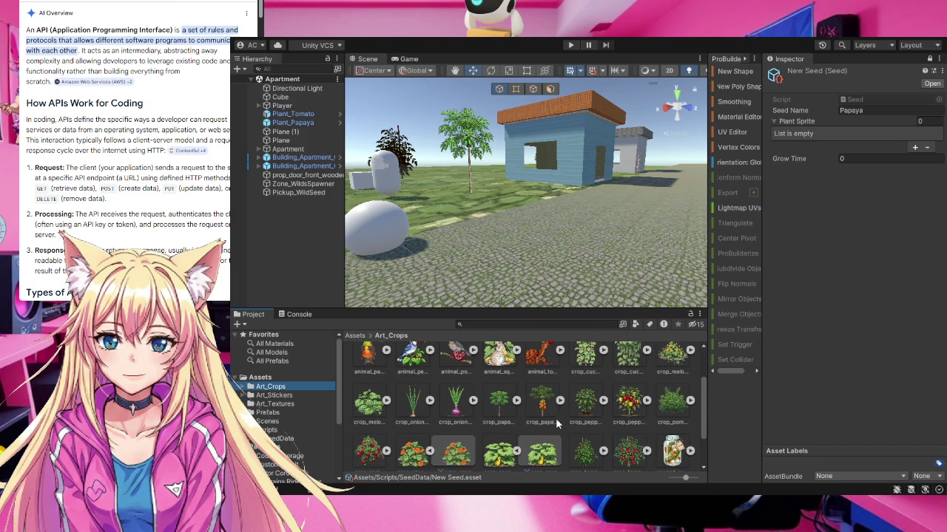
click(501, 409)
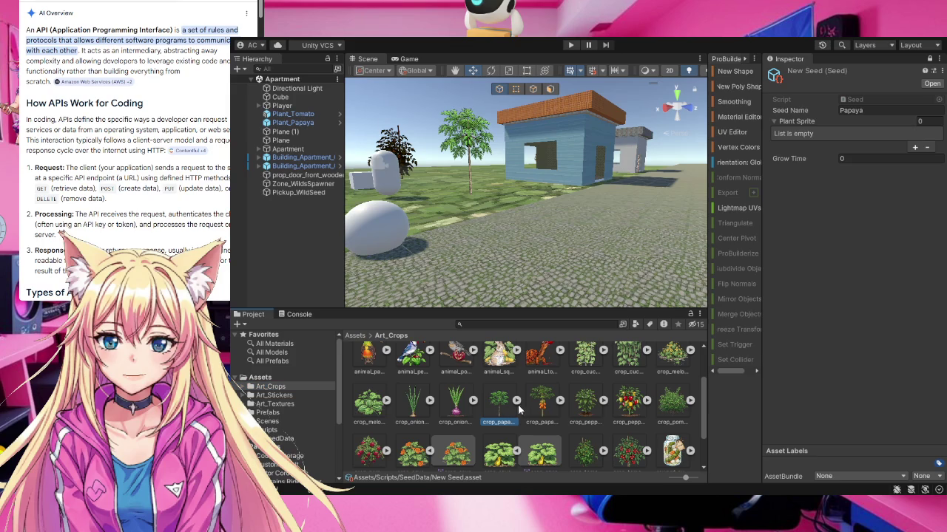
ctrl+click(540, 408)
mouse_move(541, 407)
mouse_down()
mouse_move(837, 121)
mouse_move(826, 125)
mouse_up()
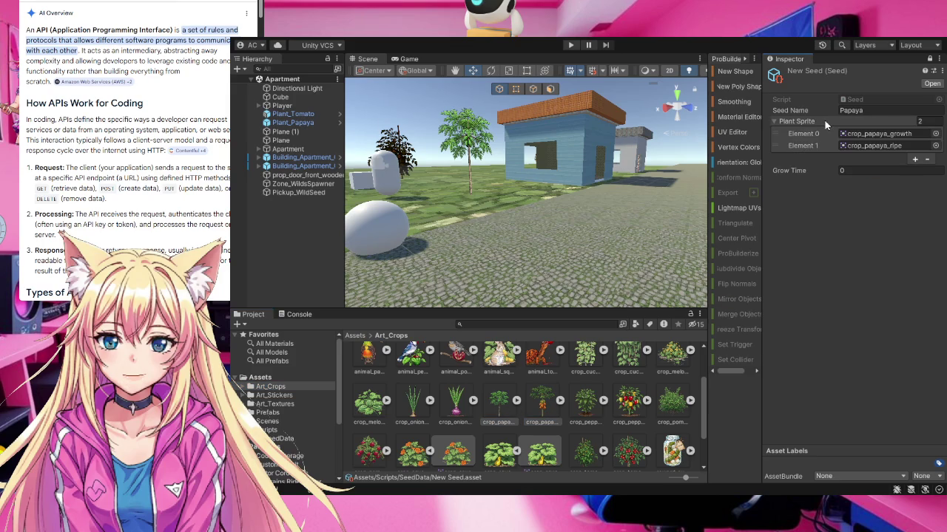
click(841, 171)
text(5)
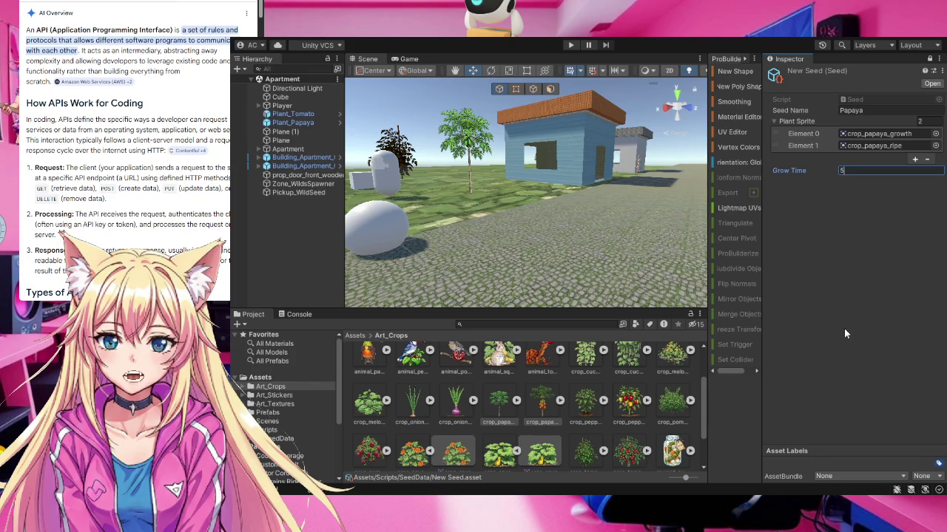
- Replace the Papaya seed's Grow Time with 30, then reopen the SeedData folder
key(BackSpace)
text(30)
key(Return)
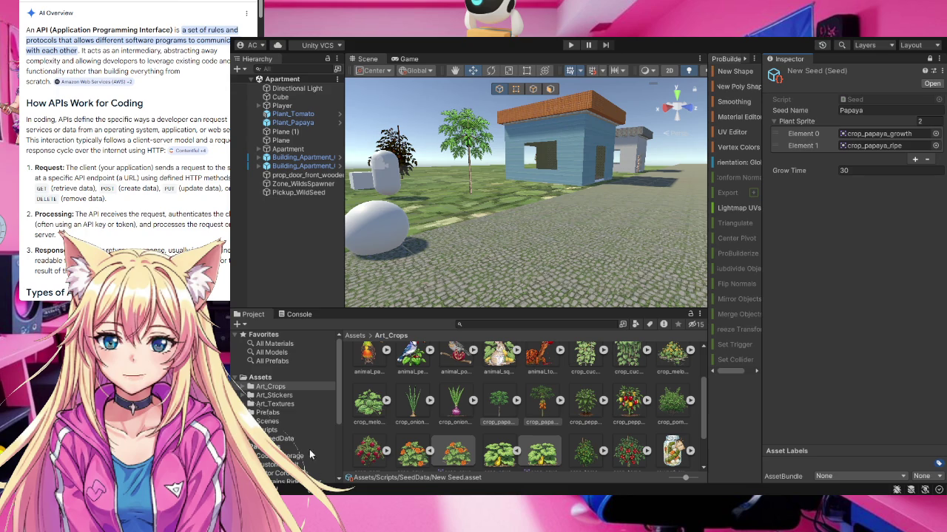
click(290, 437)
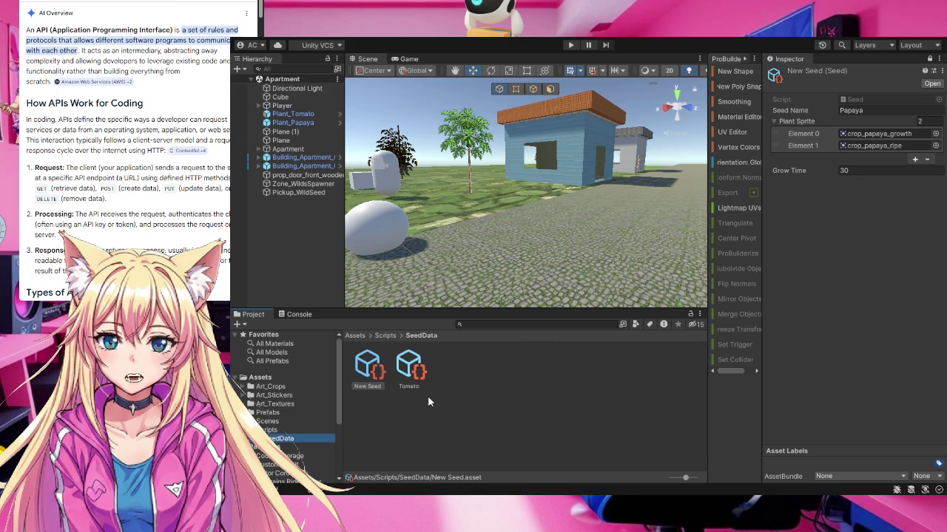
- Select the New Seed asset to show its Papaya settings in the Inspector
click(364, 384)
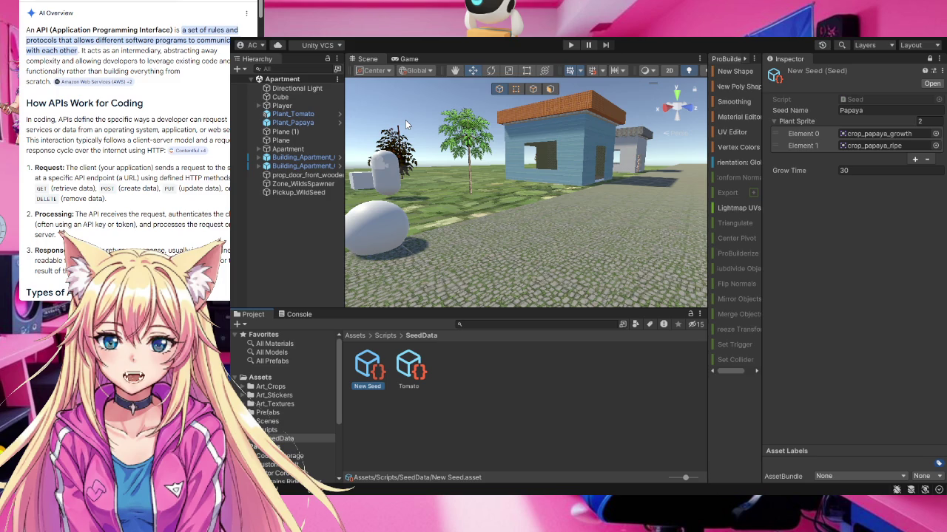
- Rename the New Seed asset to Papaya, then select the Tomato seed asset
click(402, 438)
click(374, 381)
key(F2)
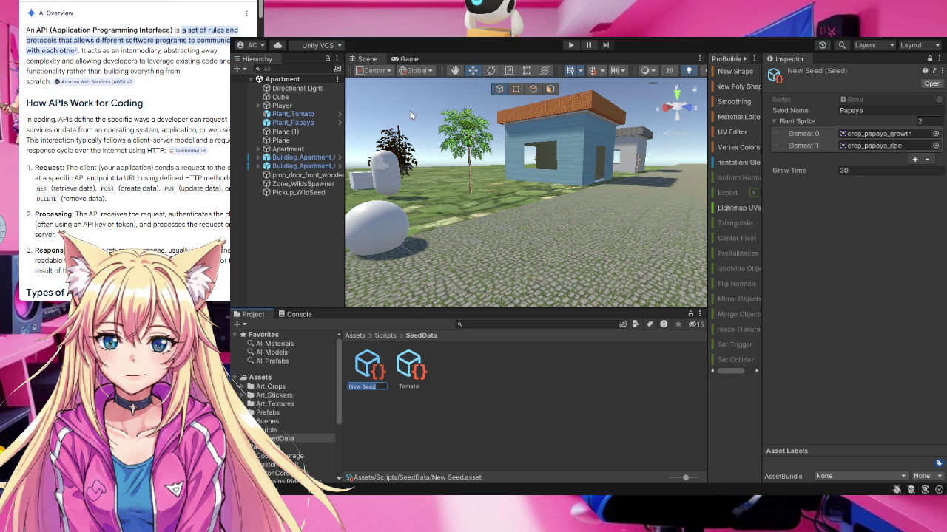
text(Papaya)
key(Return)
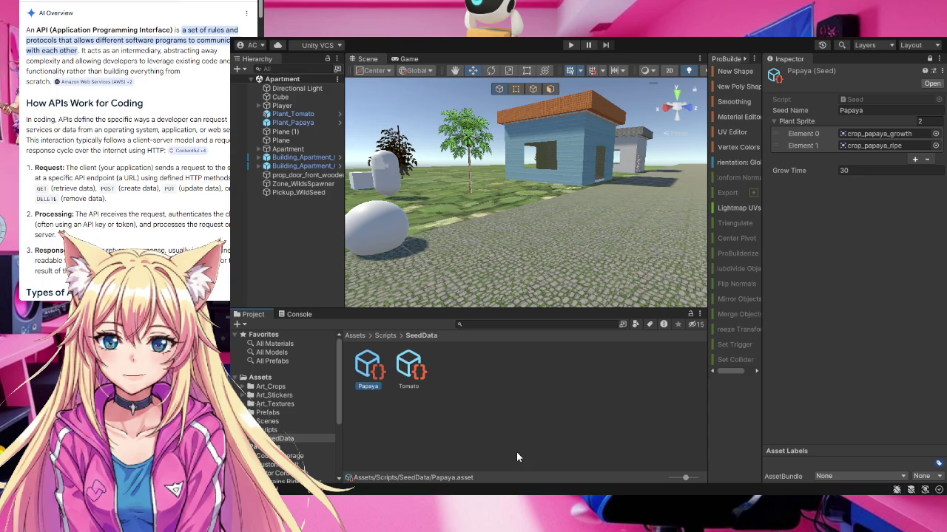
click(414, 377)
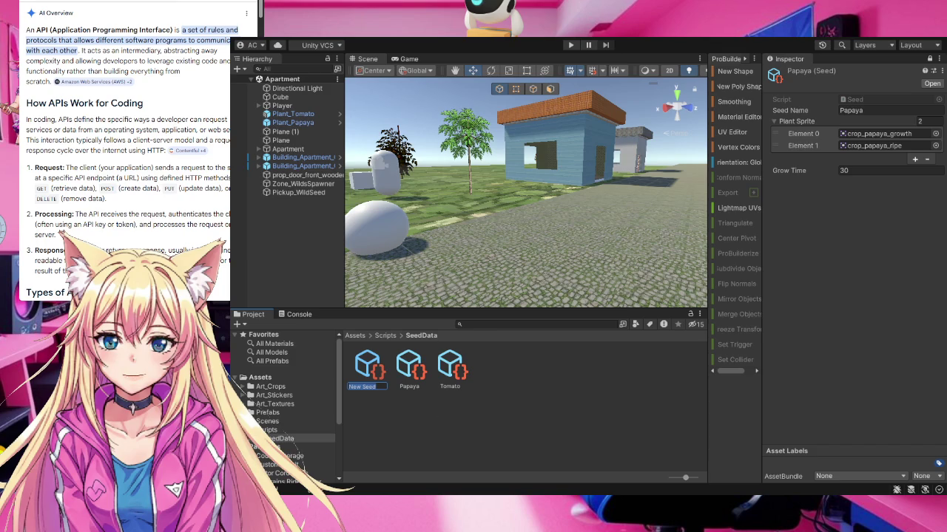
- Browse the Prefabs and safty net folders, then go to the SeedData folder of seed assets
click(277, 414)
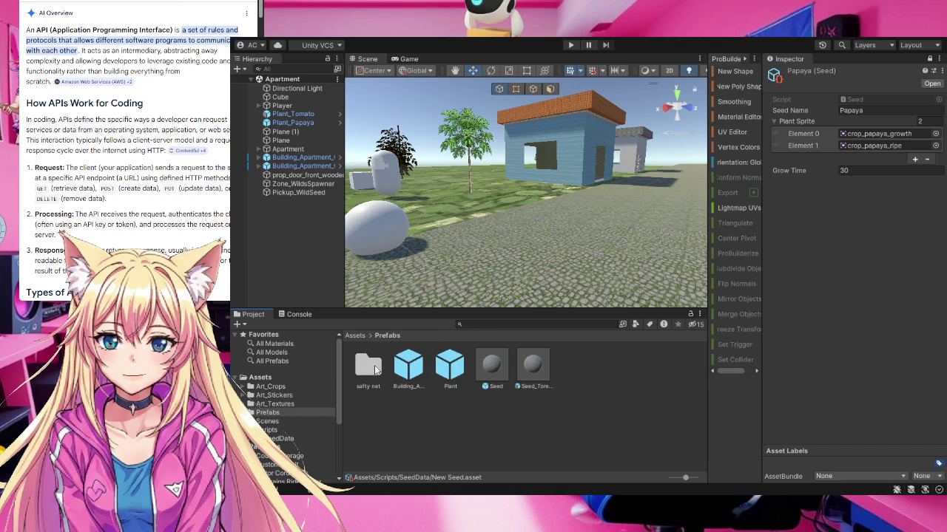
double_click(369, 372)
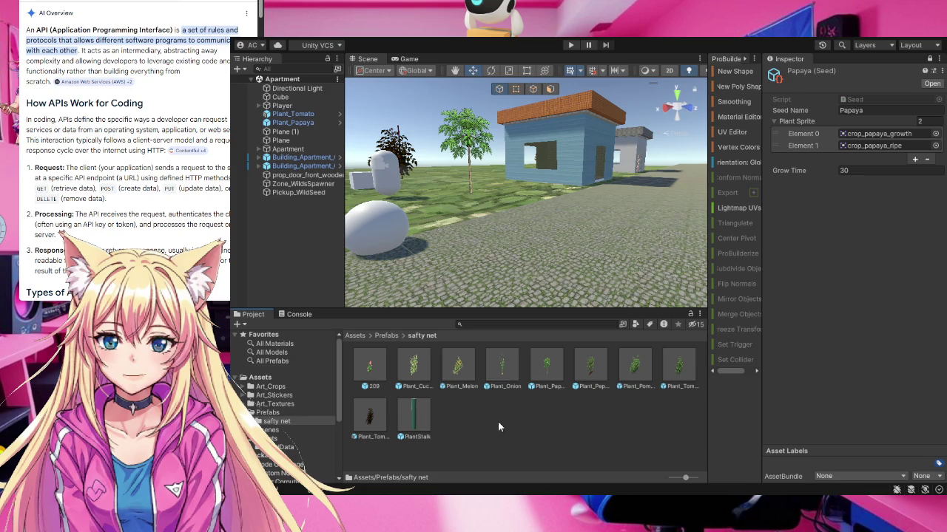
click(285, 447)
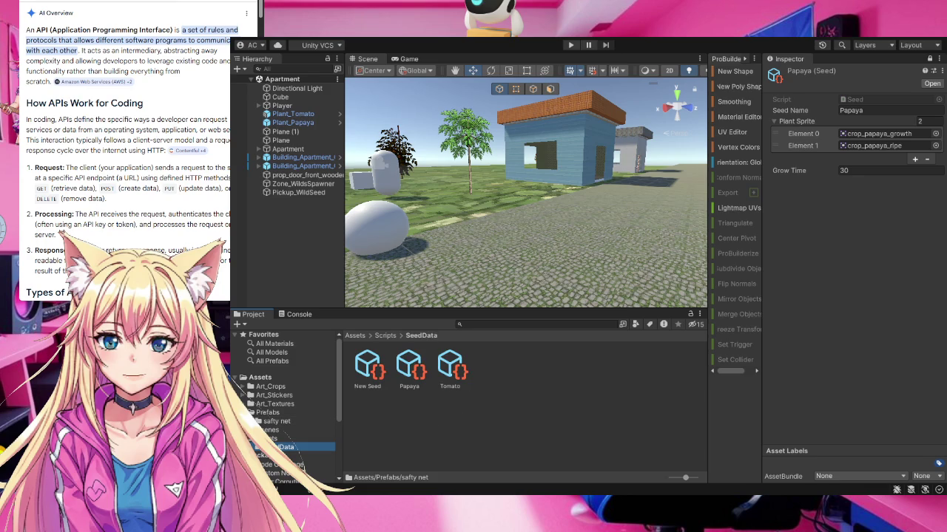
- Rename the New Seed asset in SeedData to 'Cucmber'
click(369, 386)
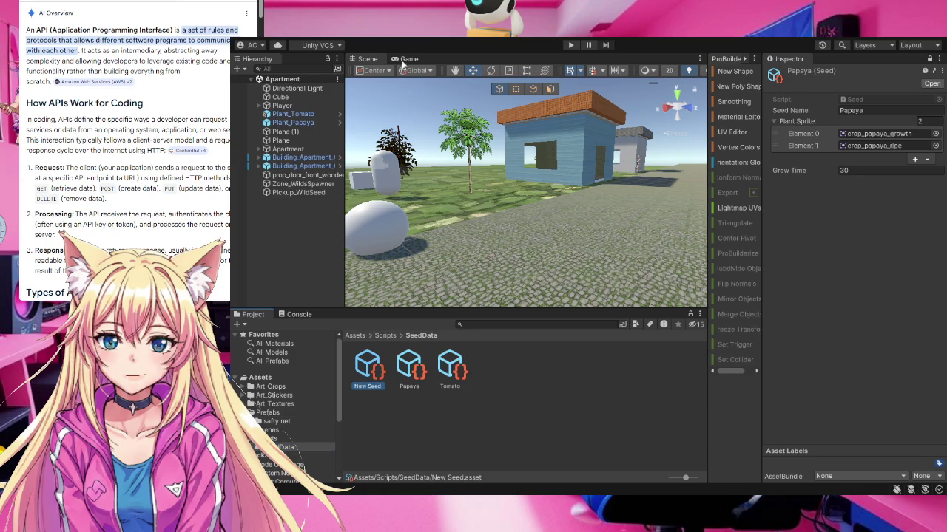
key(F2)
text(Cu)
text(cumber)
key(Return)
- Reselect the Cucmber seed and start filling in its Seed Name in the Inspector
click(929, 58)
click(370, 377)
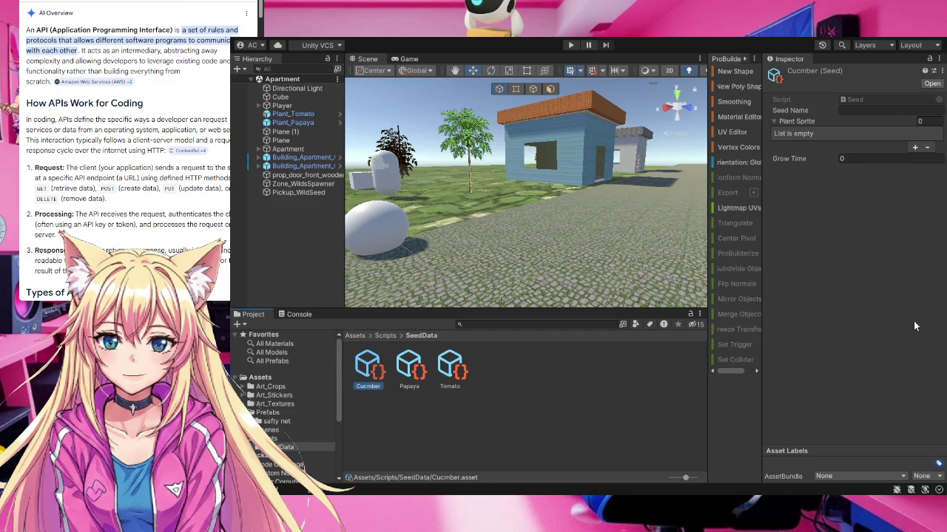
click(856, 110)
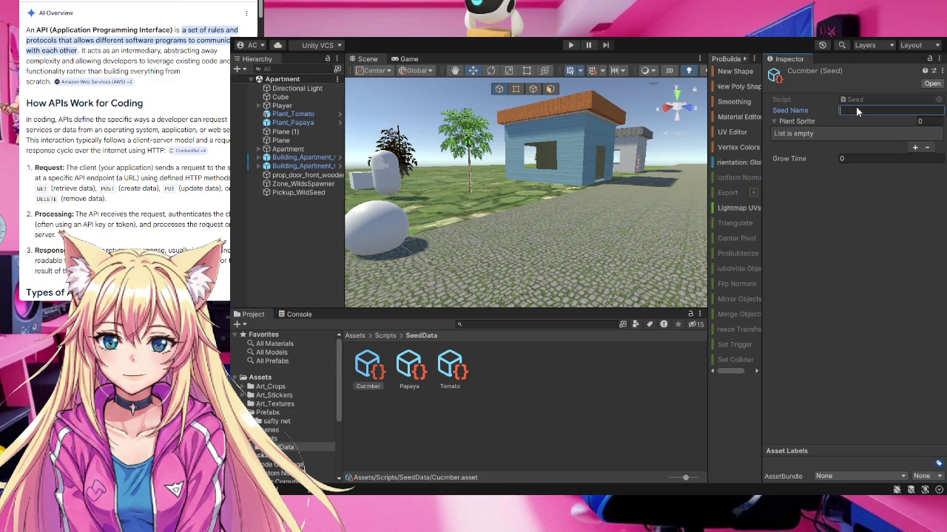